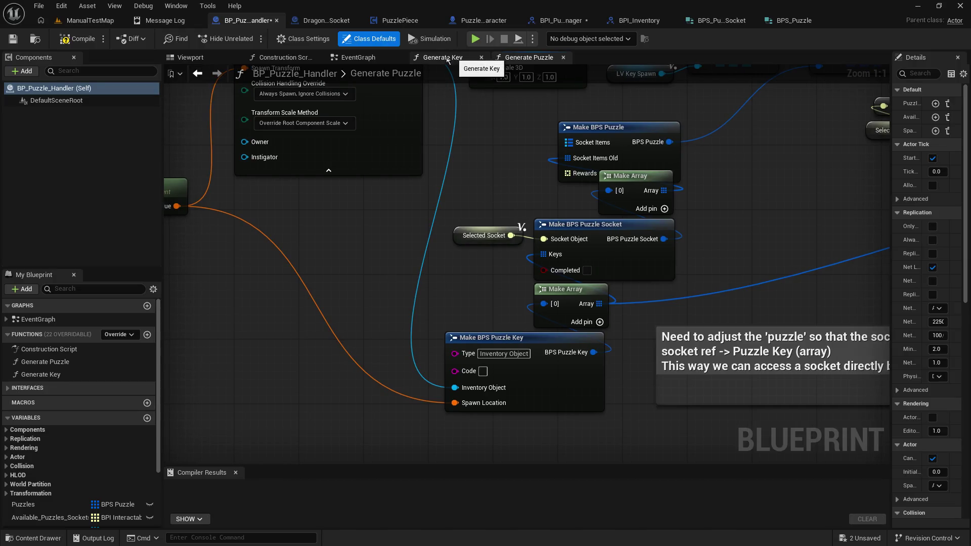
# Show BP_Puzzle_Handler's EventGraph, then preview the ManualTestMap level and PuzzlePiece blueprint
pyautogui.click(360, 59)
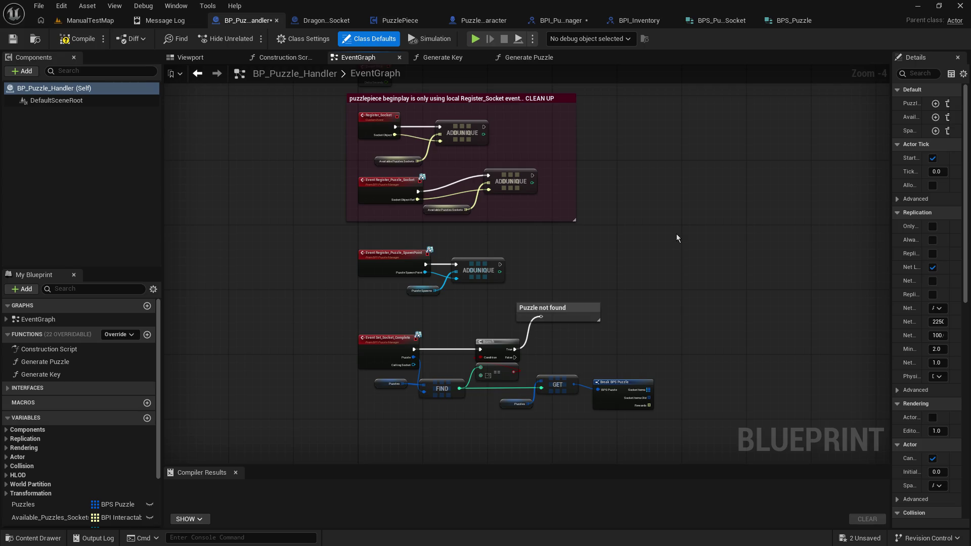
pyautogui.click(77, 21)
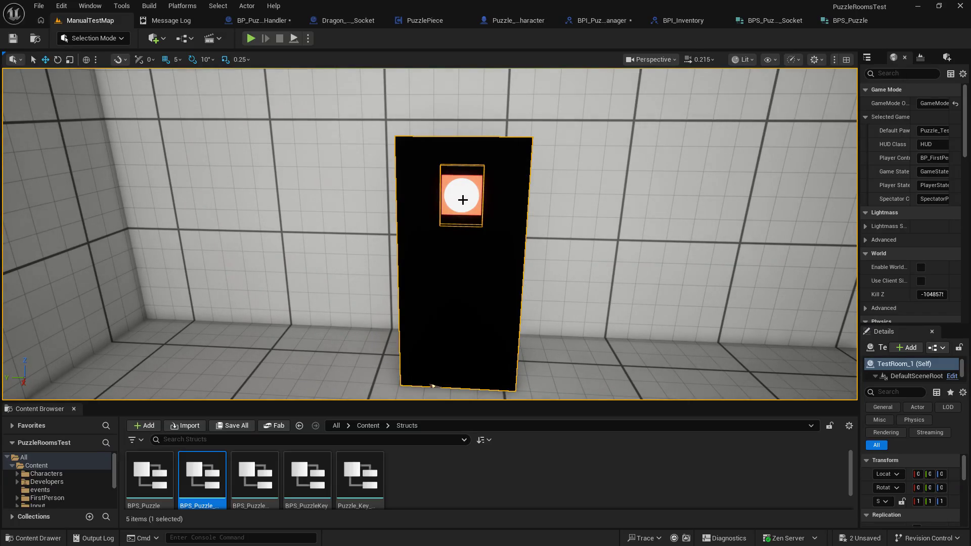
pyautogui.click(435, 22)
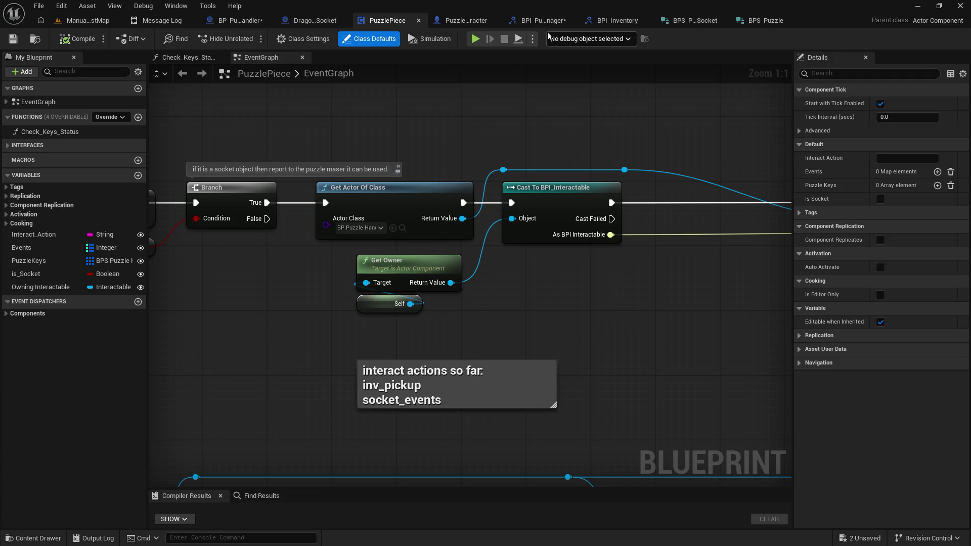
# Return to BP_Puzzle_Handler, pan to its event nodes, and bring up the BPS_Puzzle structure
pyautogui.click(244, 22)
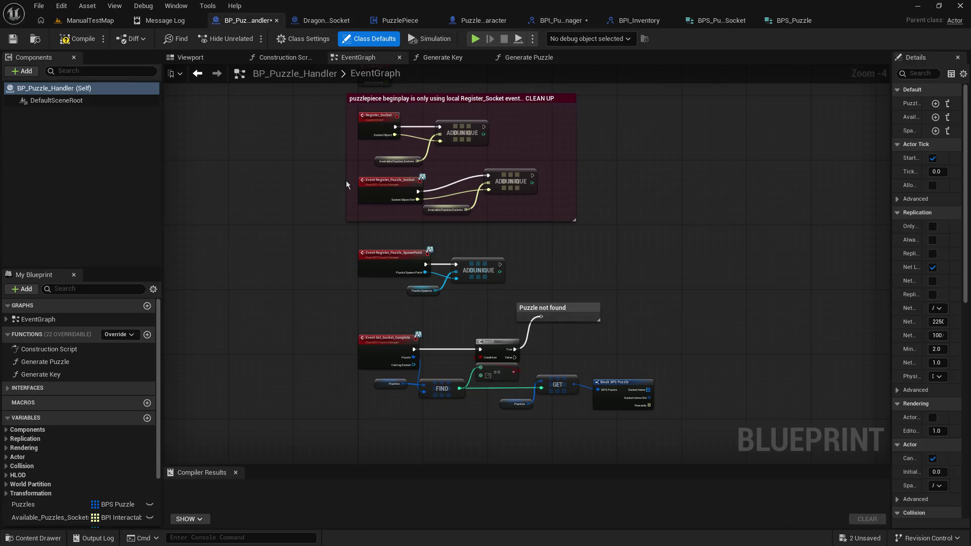
pyautogui.moveTo(345, 180)
pyautogui.mouseDown()
pyautogui.moveTo(326, 140)
pyautogui.moveTo(300, 140)
pyautogui.mouseUp()
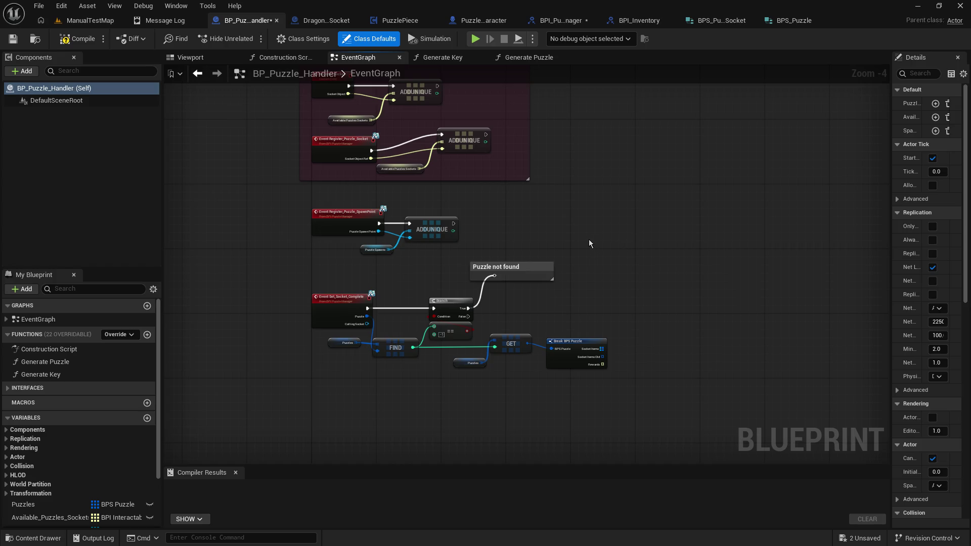
pyautogui.click(787, 21)
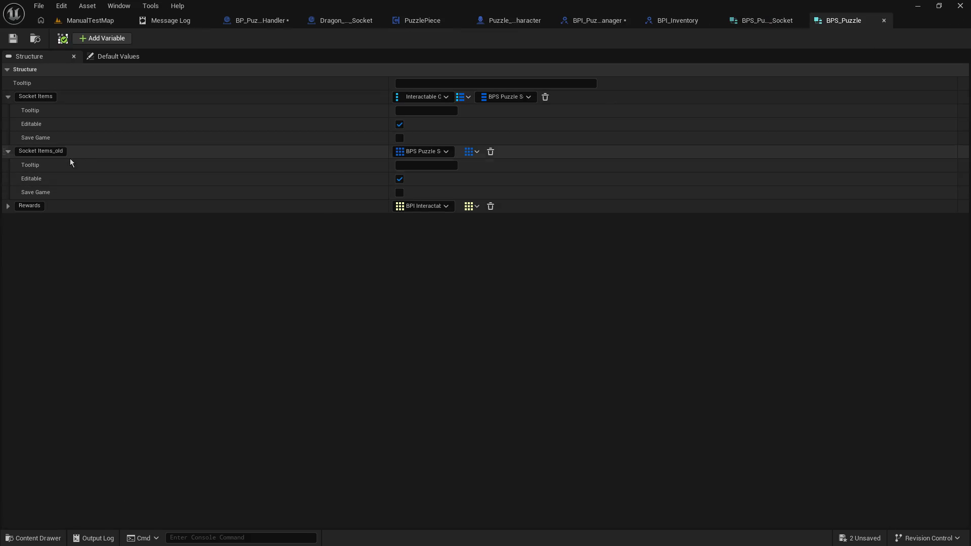
# Inspect the Socket Items_old name and Socket Items type without changing them, then switch to Paint
pyautogui.doubleClick(48, 150)
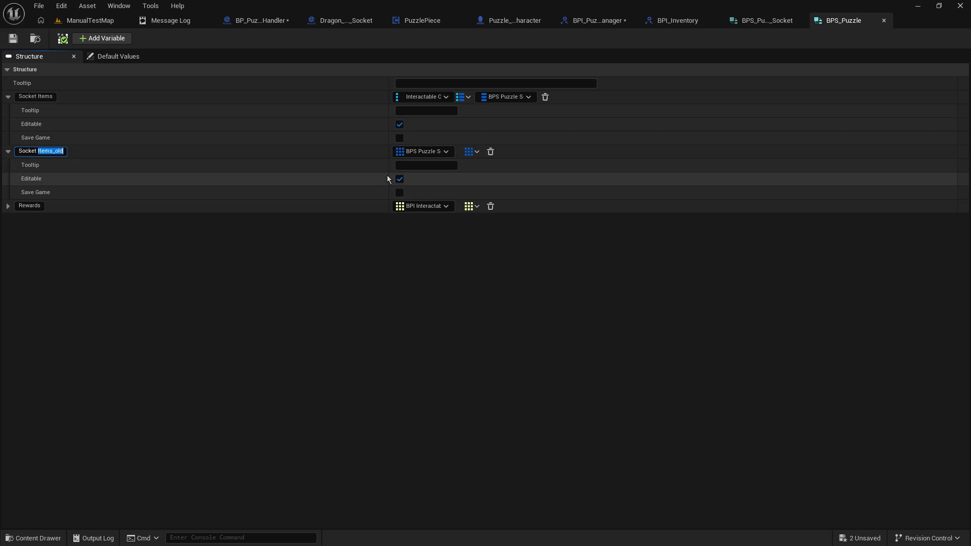
pyautogui.click(186, 263)
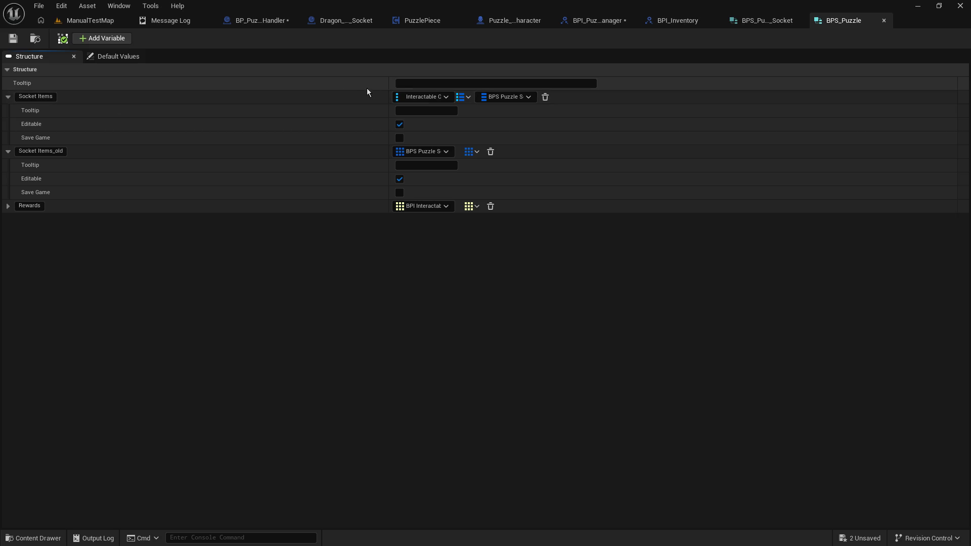
pyautogui.click(443, 97)
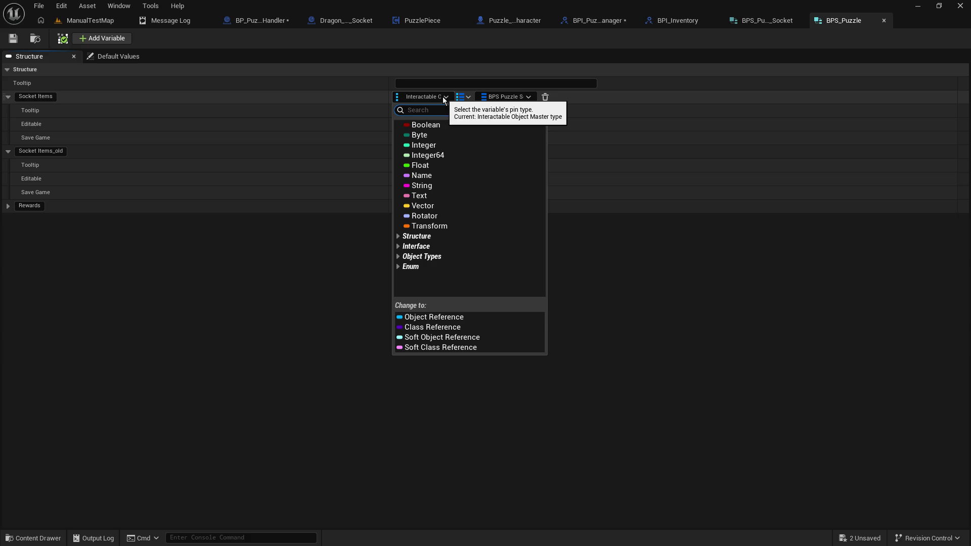
pyautogui.click(684, 266)
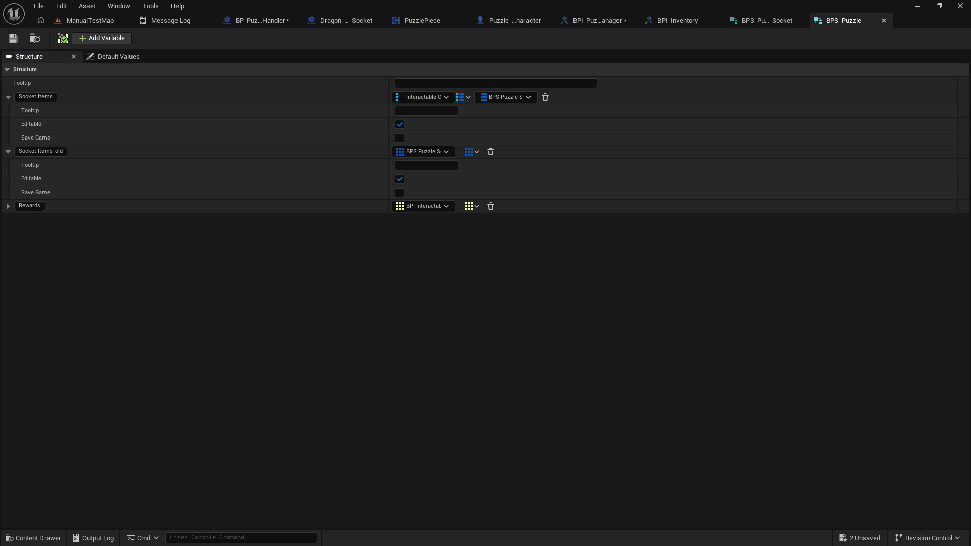
pyautogui.hotkey('alt', 'Tab')
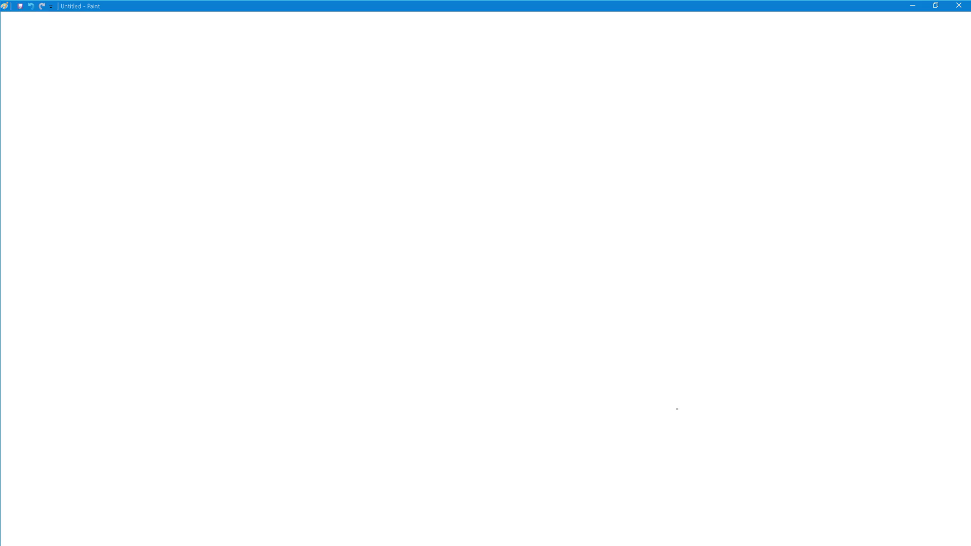
pyautogui.moveTo(298, 14); pyautogui.dragTo(469, 136)
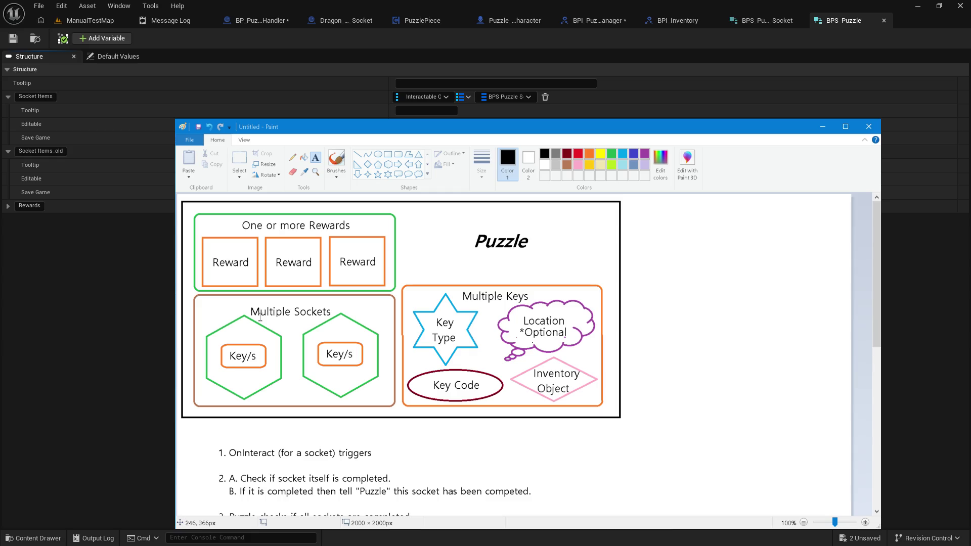
pyautogui.click(167, 283)
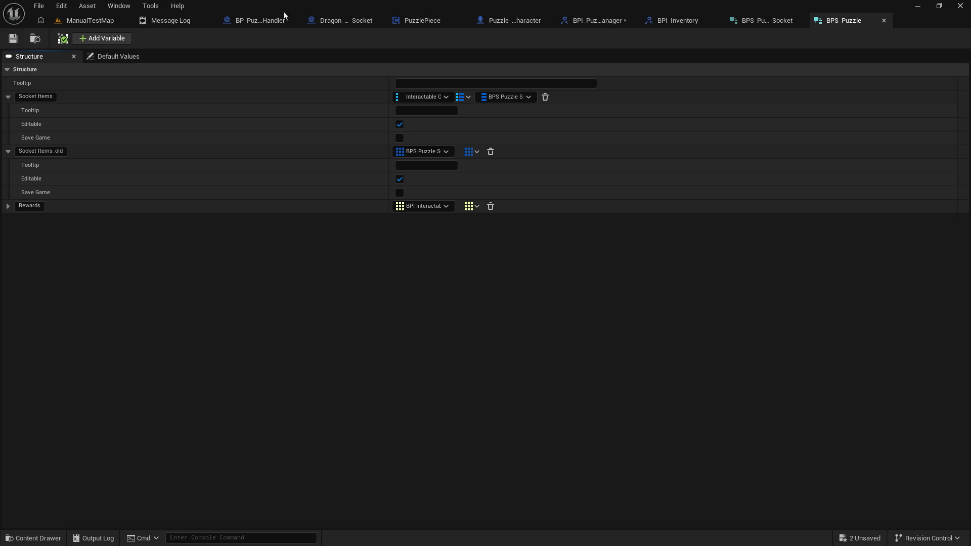
pyautogui.click(234, 24)
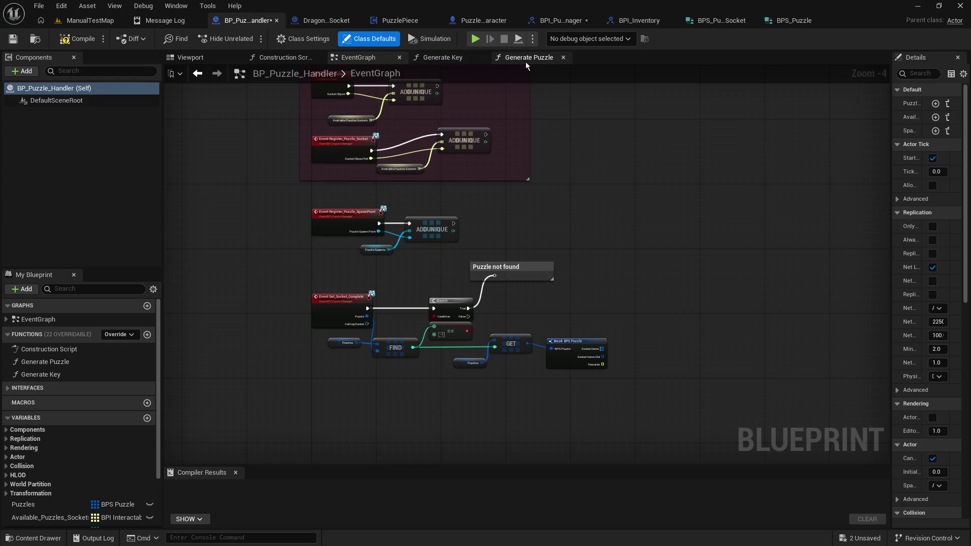
# Review the Generate Puzzle function graph, including its SET, REMOVE and RANDOM nodes and entry node
pyautogui.click(529, 57)
pyautogui.moveTo(549, 272)
pyautogui.mouseDown()
pyautogui.moveTo(755, 397)
pyautogui.moveTo(916, 313)
pyautogui.moveTo(968, 308)
pyautogui.mouseUp()
pyautogui.moveTo(372, 309)
pyautogui.mouseDown()
pyautogui.moveTo(446, 307)
pyautogui.moveTo(376, 317)
pyautogui.mouseUp()
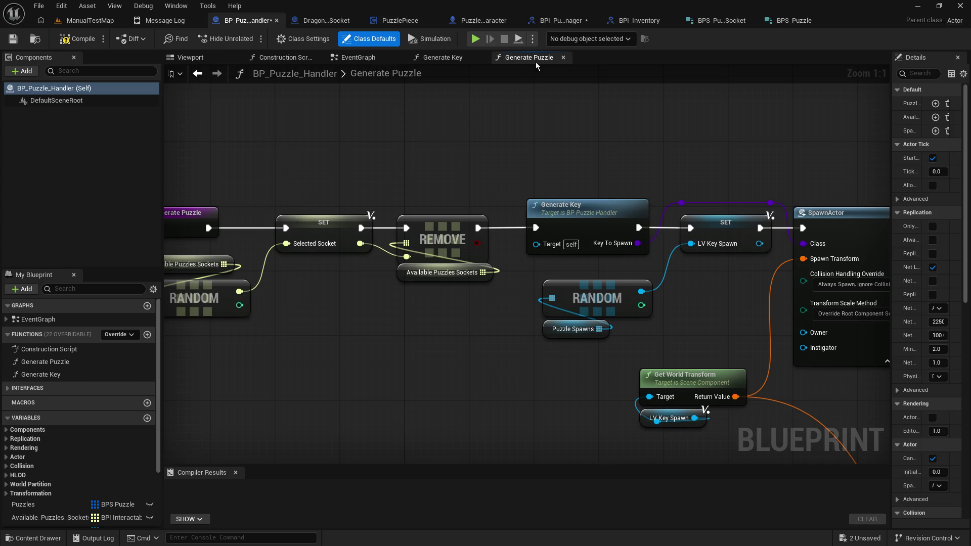
# Open the Dragon_Orb_Socket blueprint with a wider Details panel
pyautogui.click(405, 25)
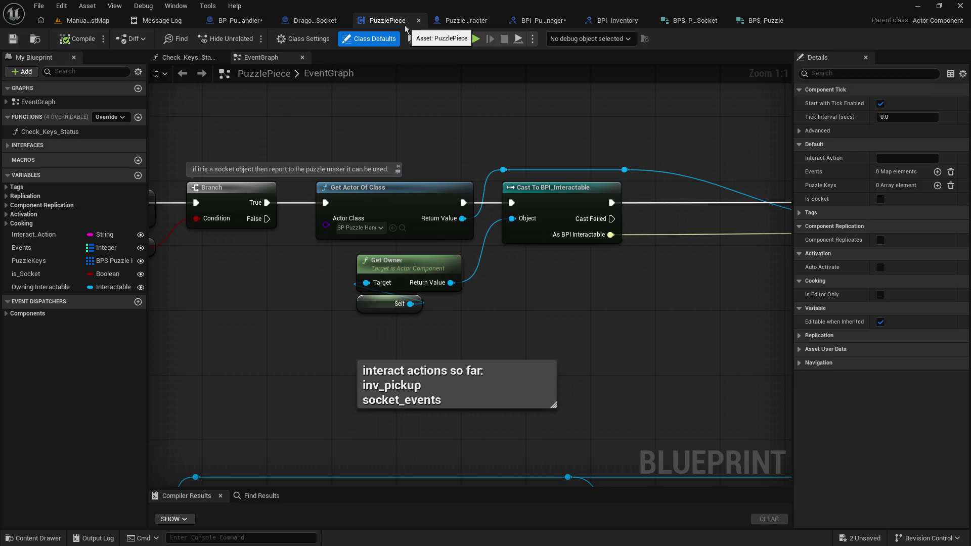
pyautogui.click(314, 21)
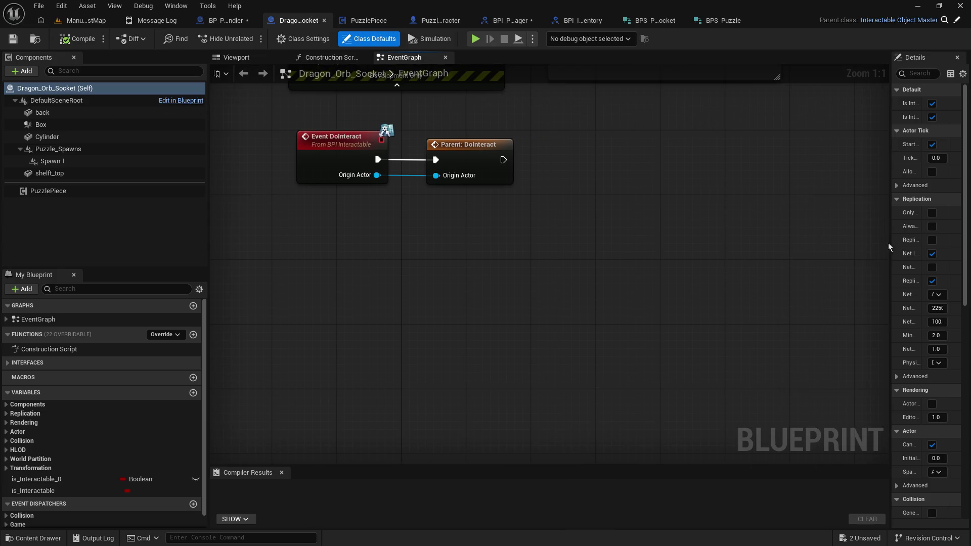
pyautogui.moveTo(891, 246)
pyautogui.mouseDown()
pyautogui.moveTo(647, 241)
pyautogui.moveTo(676, 238)
pyautogui.mouseUp()
# Select Dragon_Orb_Socket's PuzzlePiece component and toggle Is Socket off and back on
pyautogui.click(65, 192)
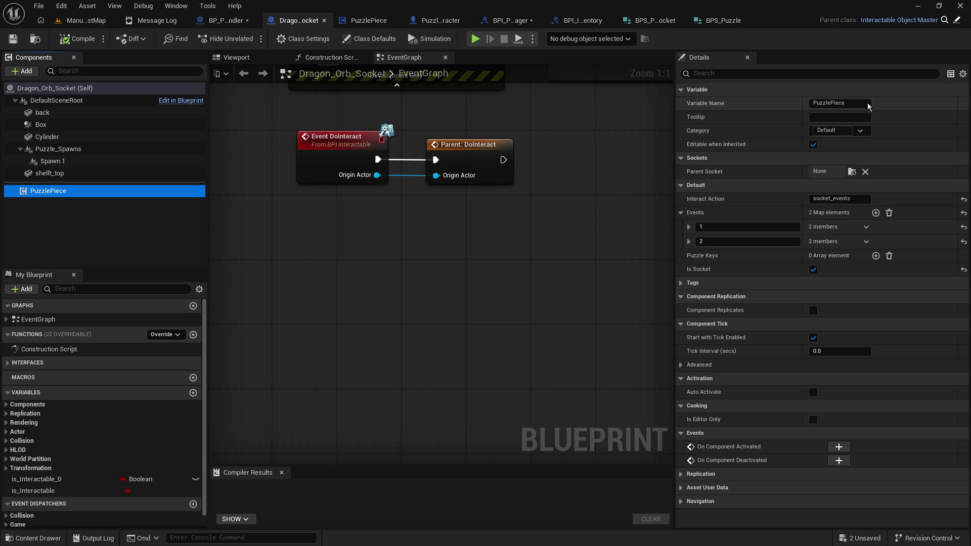
pyautogui.click(813, 269)
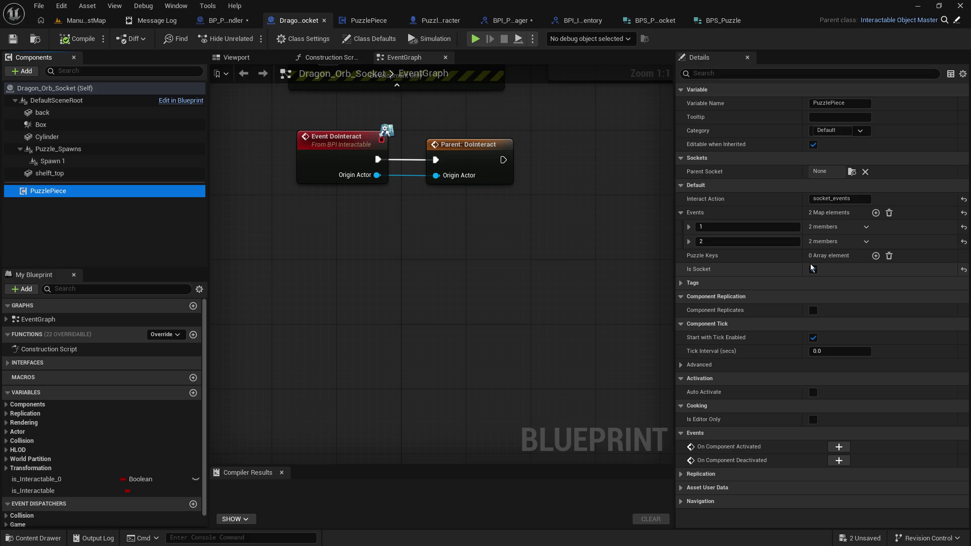
pyautogui.click(813, 269)
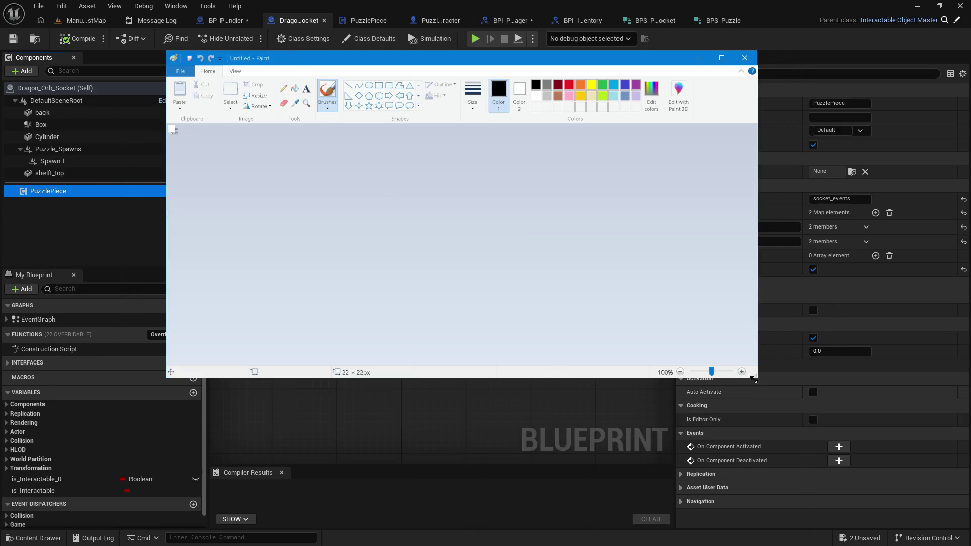
# Enlarge the Paint window and set the canvas width and height in Image Properties
pyautogui.moveTo(753, 379)
pyautogui.mouseDown()
pyautogui.moveTo(845, 405)
pyautogui.moveTo(876, 490)
pyautogui.mouseUp()
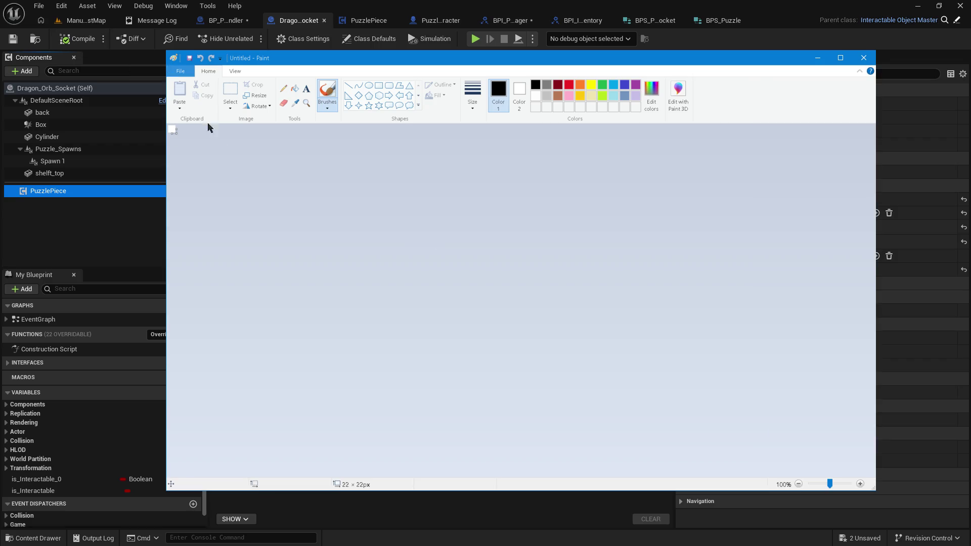
pyautogui.click(180, 71)
pyautogui.click(211, 275)
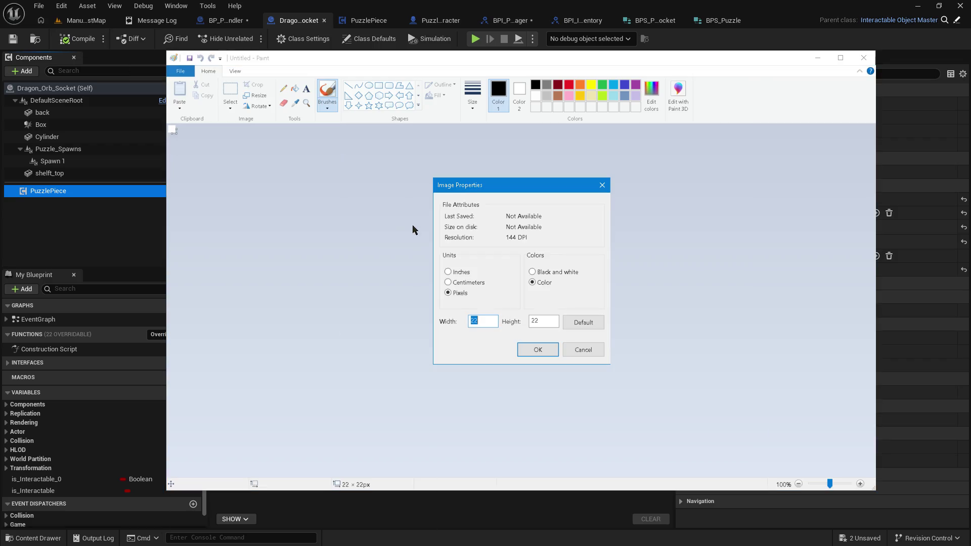
pyautogui.write('1024')
pyautogui.press('Tab')
pyautogui.write('1024')
pyautogui.press('Return')
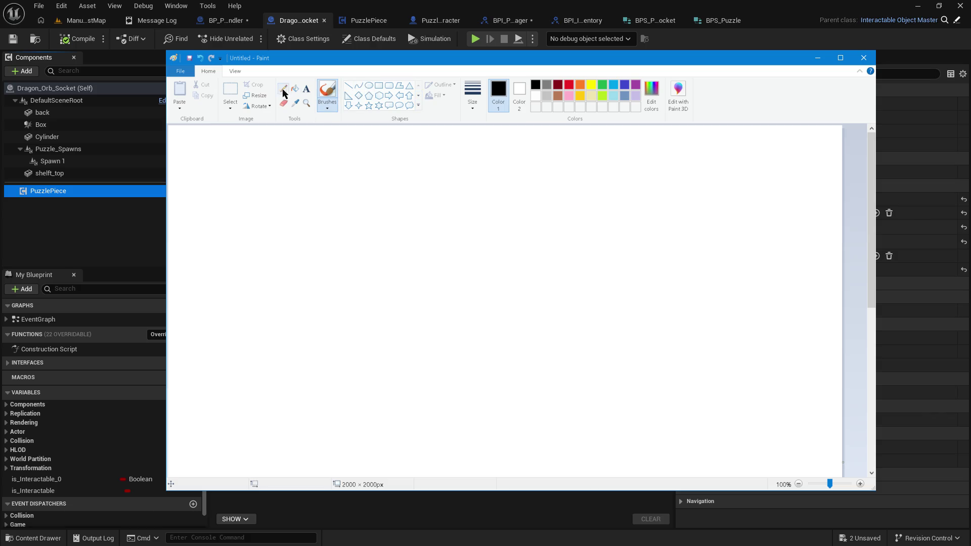
# Draw a tall brown rectangle outline on the left side of the canvas
pyautogui.click(558, 95)
pyautogui.click(378, 85)
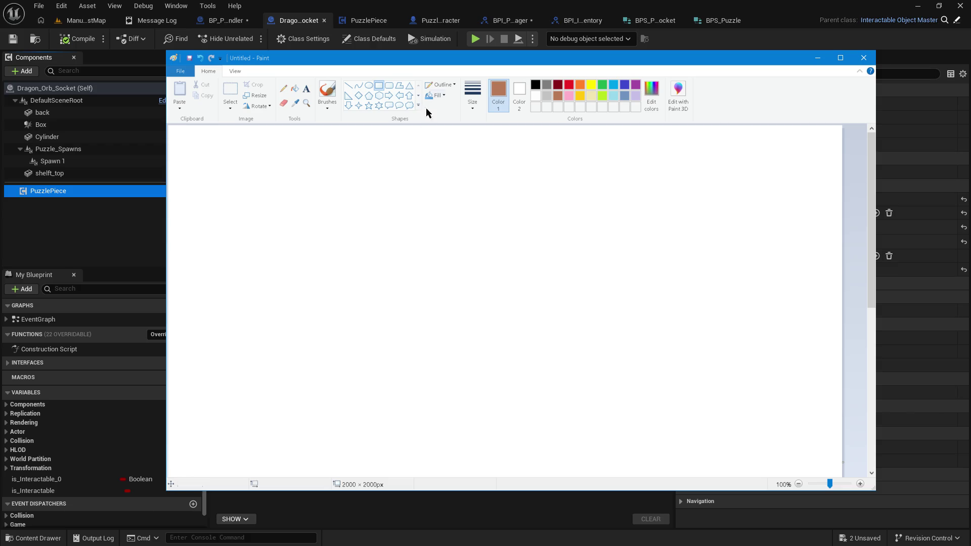
pyautogui.moveTo(429, 51); pyautogui.dragTo(428, 14)
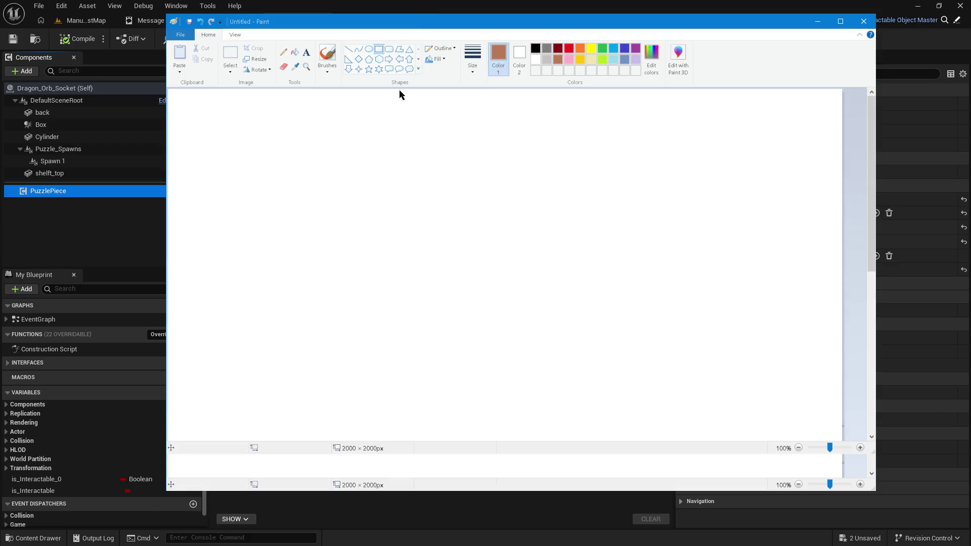
pyautogui.moveTo(322, 99)
pyautogui.mouseDown()
pyautogui.moveTo(408, 323)
pyautogui.moveTo(555, 430)
pyautogui.moveTo(570, 481)
pyautogui.moveTo(516, 475)
pyautogui.mouseUp()
# Draw two black right arrows beside the brown rectangle, keeping them outside it
pyautogui.click(273, 144)
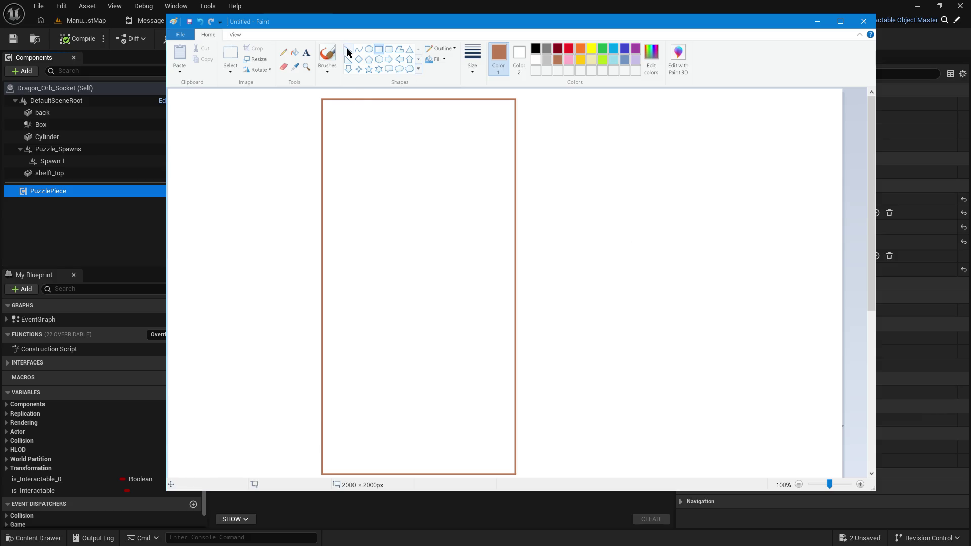
pyautogui.click(389, 60)
pyautogui.click(537, 49)
pyautogui.moveTo(615, 200)
pyautogui.mouseDown()
pyautogui.moveTo(600, 234)
pyautogui.moveTo(628, 199)
pyautogui.moveTo(577, 177)
pyautogui.moveTo(573, 163)
pyautogui.moveTo(594, 161)
pyautogui.mouseUp()
pyautogui.moveTo(653, 168); pyautogui.dragTo(562, 186)
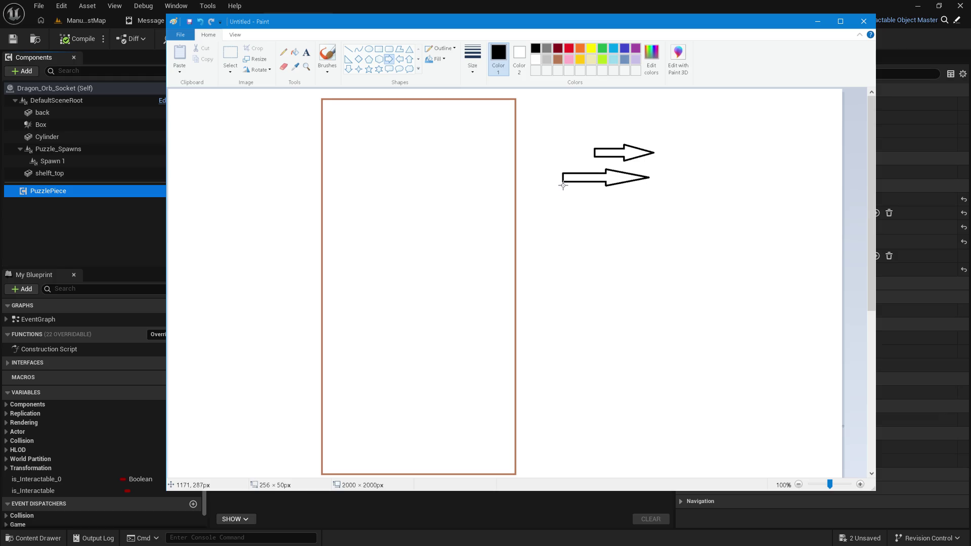
pyautogui.click(569, 139)
pyautogui.click(230, 55)
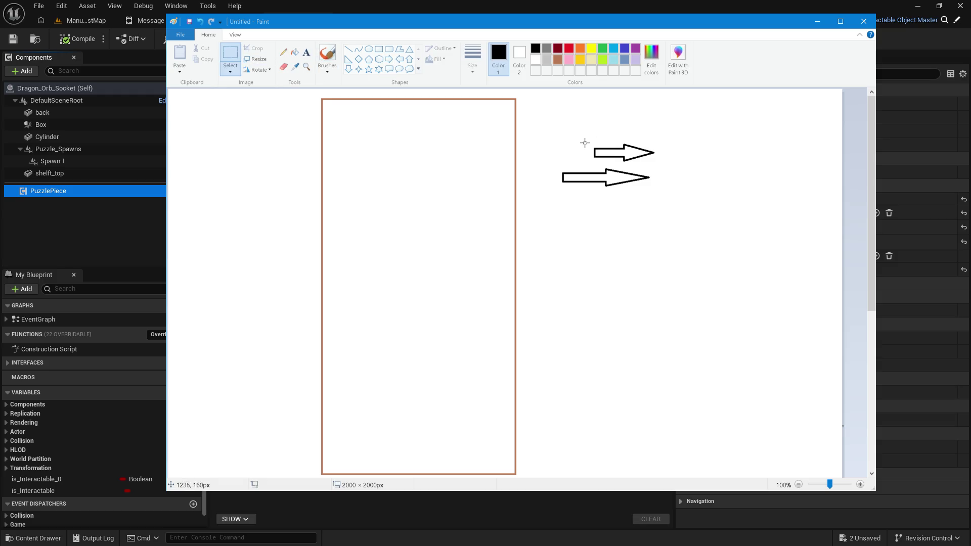
pyautogui.moveTo(587, 132)
pyautogui.mouseDown()
pyautogui.moveTo(657, 164)
pyautogui.moveTo(464, 147)
pyautogui.moveTo(452, 154)
pyautogui.moveTo(630, 129)
pyautogui.mouseUp()
pyautogui.moveTo(527, 119); pyautogui.dragTo(529, 121)
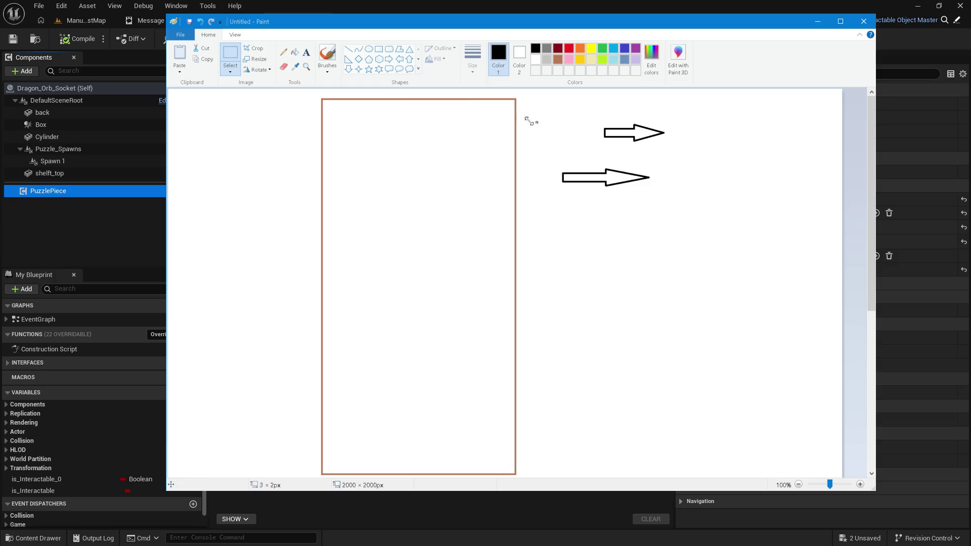
# Draw a large circle inside the top of the rectangle and undo a stray ellipse
pyautogui.click(369, 49)
pyautogui.moveTo(350, 109)
pyautogui.mouseDown()
pyautogui.moveTo(450, 179)
pyautogui.moveTo(468, 236)
pyautogui.moveTo(495, 249)
pyautogui.mouseUp()
pyautogui.moveTo(453, 204); pyautogui.dragTo(447, 200)
pyautogui.click(582, 225)
pyautogui.moveTo(558, 168); pyautogui.dragTo(678, 199)
pyautogui.hotkey('ctrl', 'z')
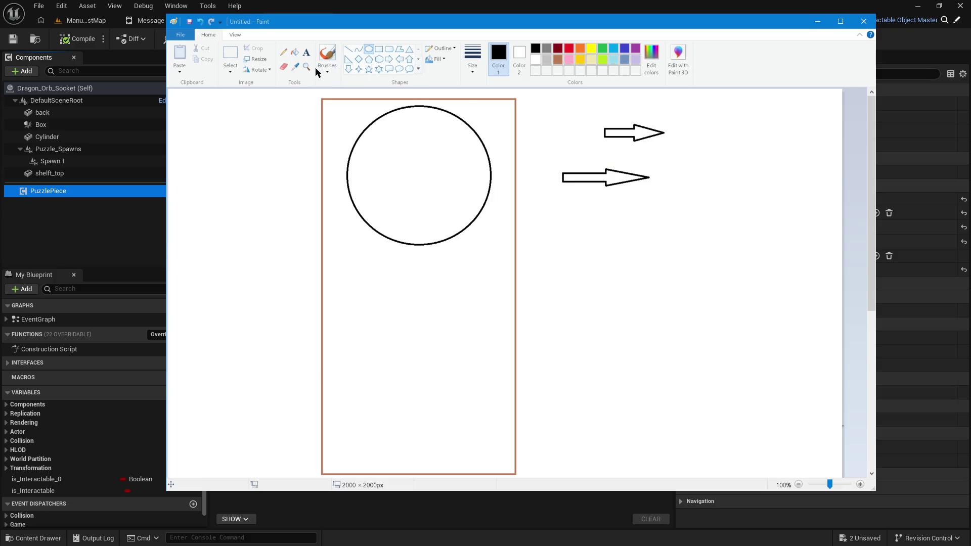
# Move the lower arrow into the circle and shorten its tail so it points right from the centre
pyautogui.click(232, 53)
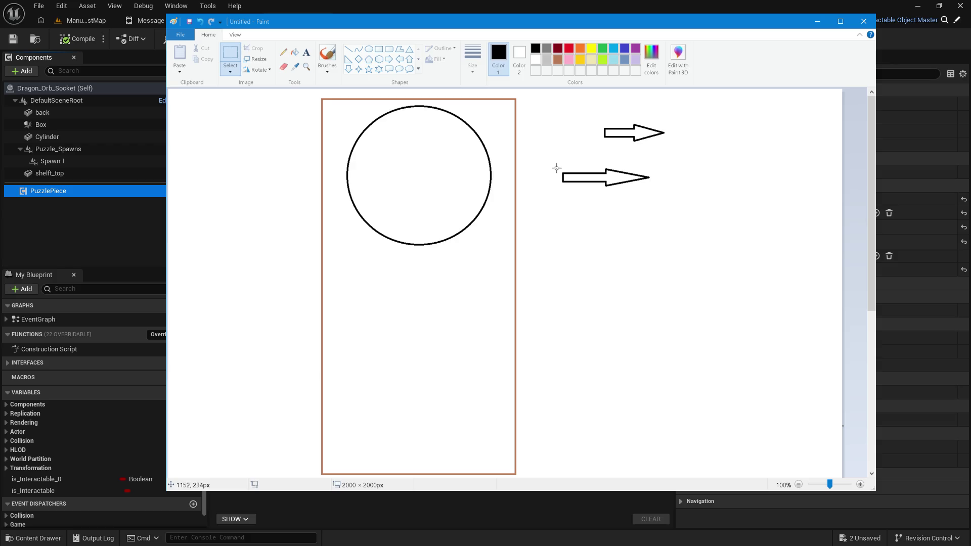
pyautogui.moveTo(559, 164)
pyautogui.mouseDown()
pyautogui.moveTo(651, 188)
pyautogui.moveTo(466, 180)
pyautogui.moveTo(646, 199)
pyautogui.moveTo(655, 215)
pyautogui.moveTo(574, 213)
pyautogui.moveTo(432, 190)
pyautogui.moveTo(438, 178)
pyautogui.mouseUp()
pyautogui.click(622, 232)
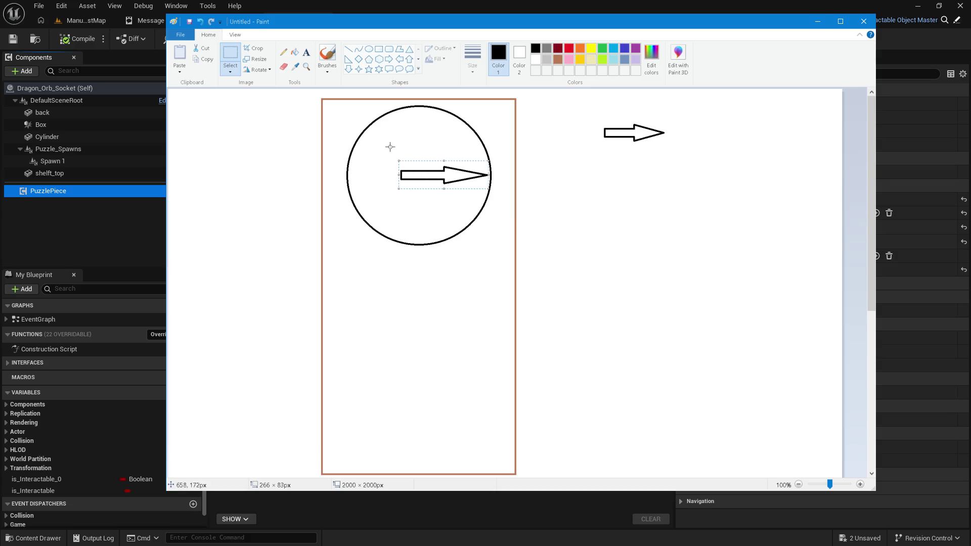
pyautogui.moveTo(389, 158)
pyautogui.mouseDown()
pyautogui.moveTo(405, 187)
pyautogui.moveTo(417, 186)
pyautogui.moveTo(408, 176)
pyautogui.moveTo(425, 176)
pyautogui.mouseUp()
pyautogui.click(642, 207)
# Rotate the remaining arrow 90° right to point down and place it inside the circle
pyautogui.moveTo(667, 148)
pyautogui.mouseDown()
pyautogui.moveTo(645, 112)
pyautogui.moveTo(593, 124)
pyautogui.moveTo(604, 120)
pyautogui.mouseUp()
pyautogui.click(262, 69)
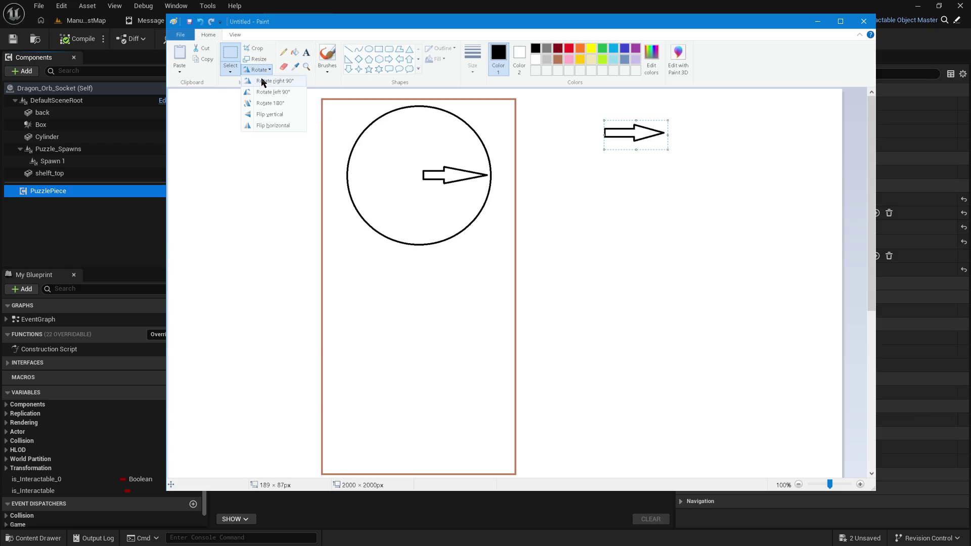
pyautogui.click(275, 81)
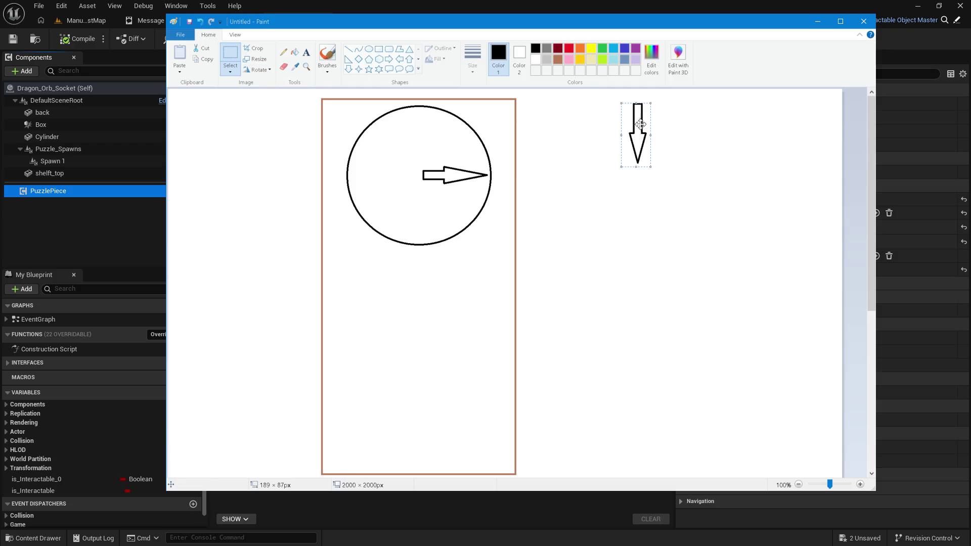
pyautogui.moveTo(633, 131)
pyautogui.mouseDown()
pyautogui.moveTo(399, 182)
pyautogui.moveTo(415, 199)
pyautogui.moveTo(637, 200)
pyautogui.moveTo(433, 193)
pyautogui.moveTo(626, 202)
pyautogui.mouseUp()
pyautogui.click(568, 249)
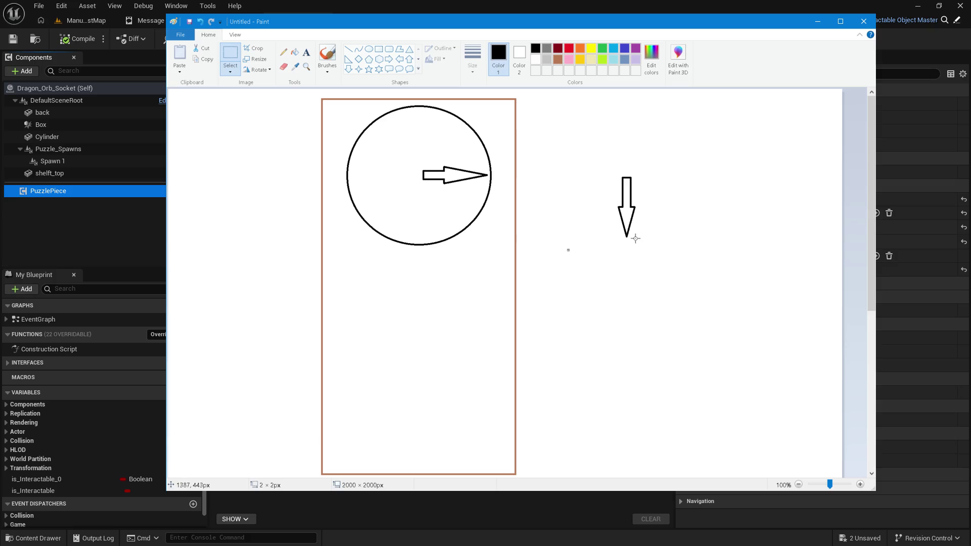
pyautogui.moveTo(642, 240)
pyautogui.mouseDown()
pyautogui.moveTo(607, 176)
pyautogui.moveTo(392, 200)
pyautogui.moveTo(403, 186)
pyautogui.moveTo(693, 218)
pyautogui.moveTo(664, 212)
pyautogui.mouseUp()
pyautogui.click(642, 193)
pyautogui.click(657, 220)
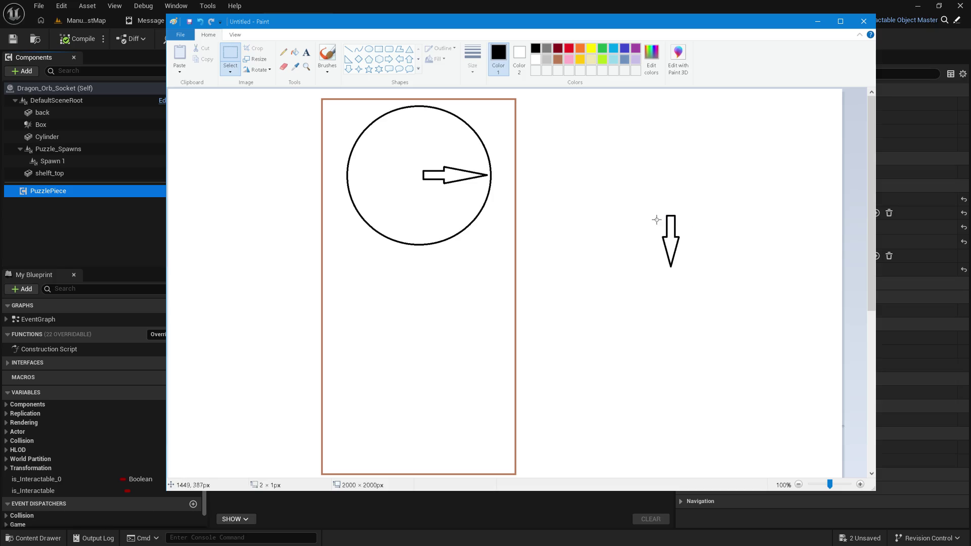
pyautogui.moveTo(657, 214)
pyautogui.mouseDown()
pyautogui.moveTo(691, 256)
pyautogui.moveTo(683, 271)
pyautogui.moveTo(468, 182)
pyautogui.moveTo(416, 207)
pyautogui.moveTo(424, 216)
pyautogui.mouseUp()
pyautogui.click(462, 211)
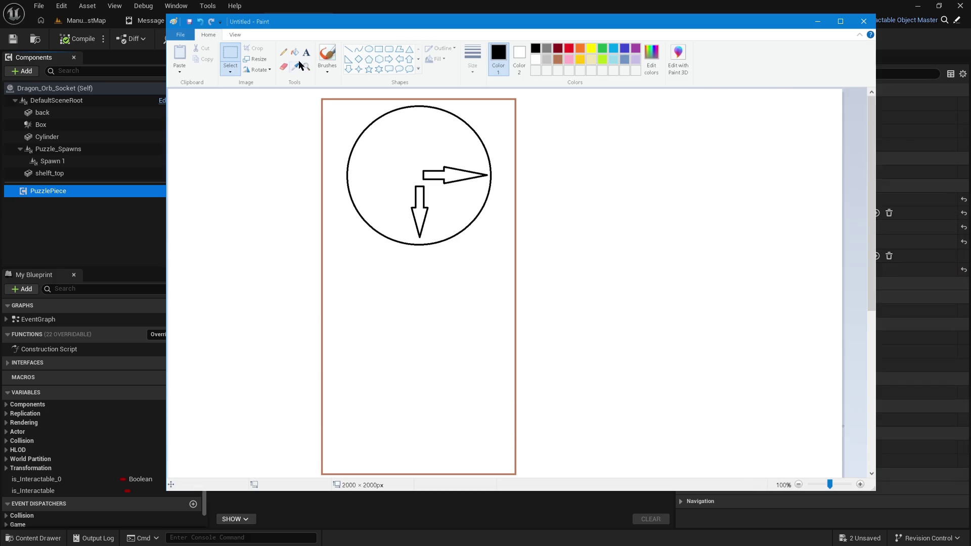
pyautogui.click(580, 49)
# Fill the right-pointing arrow orange and the downward arrow green
pyautogui.click(295, 52)
pyautogui.click(457, 174)
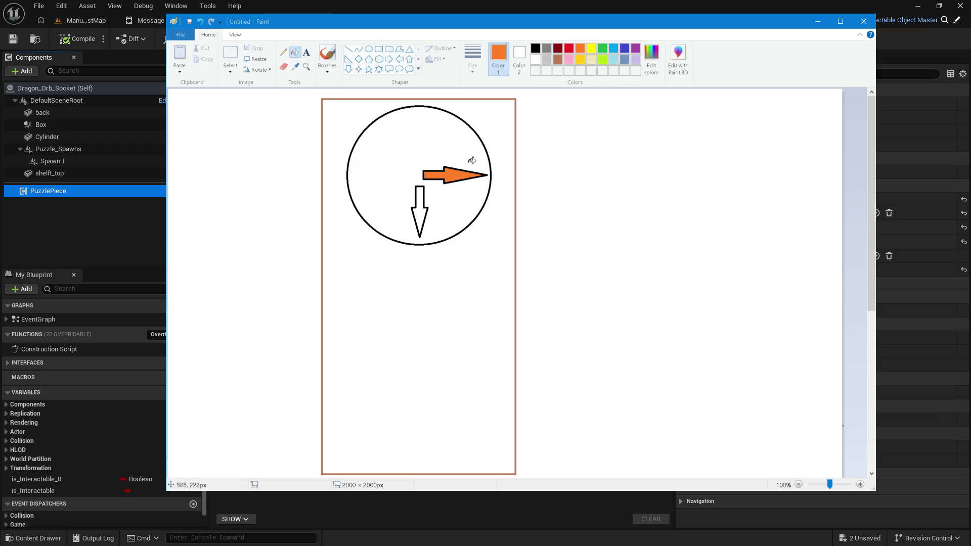
pyautogui.click(606, 49)
pyautogui.click(422, 204)
# Draw a tall black rectangle below the circle inside the brown frame
pyautogui.click(380, 48)
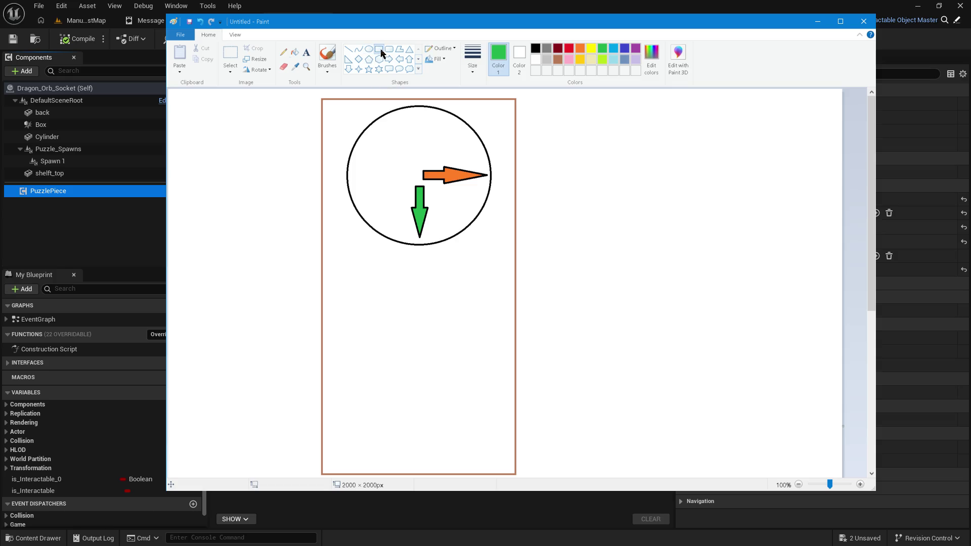
pyautogui.click(532, 48)
pyautogui.moveTo(340, 256)
pyautogui.mouseDown()
pyautogui.moveTo(503, 422)
pyautogui.moveTo(479, 472)
pyautogui.moveTo(504, 465)
pyautogui.mouseUp()
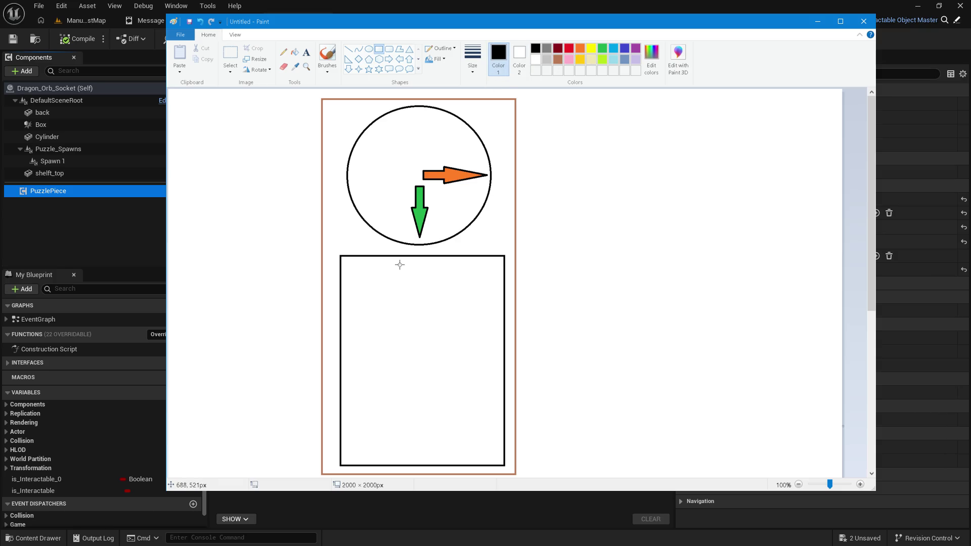
# Draw a tall narrow bar in the lower box with a small circle at its bottom end
pyautogui.moveTo(405, 264)
pyautogui.mouseDown()
pyautogui.moveTo(434, 425)
pyautogui.moveTo(420, 424)
pyautogui.moveTo(415, 365)
pyautogui.mouseUp()
pyautogui.click(390, 364)
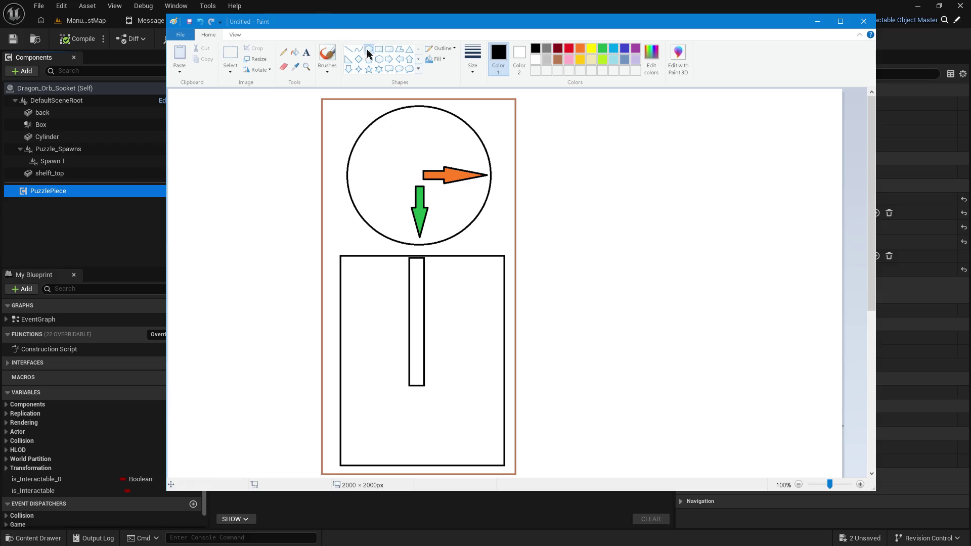
pyautogui.moveTo(384, 391)
pyautogui.mouseDown()
pyautogui.moveTo(427, 427)
pyautogui.moveTo(356, 420)
pyautogui.moveTo(457, 432)
pyautogui.moveTo(420, 434)
pyautogui.moveTo(410, 422)
pyautogui.moveTo(427, 445)
pyautogui.moveTo(421, 410)
pyautogui.mouseUp()
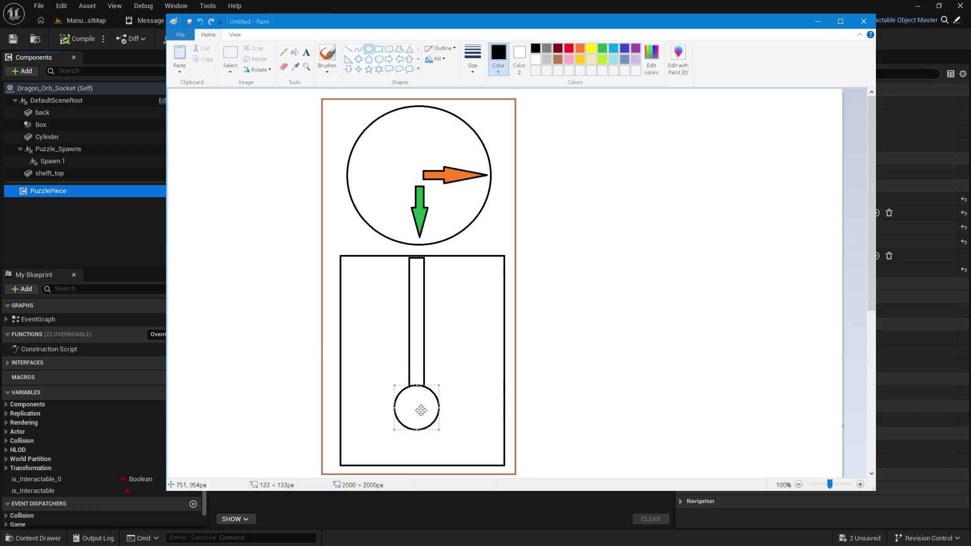
# Fill the thermometer bar and bulb with light blue
pyautogui.click(576, 331)
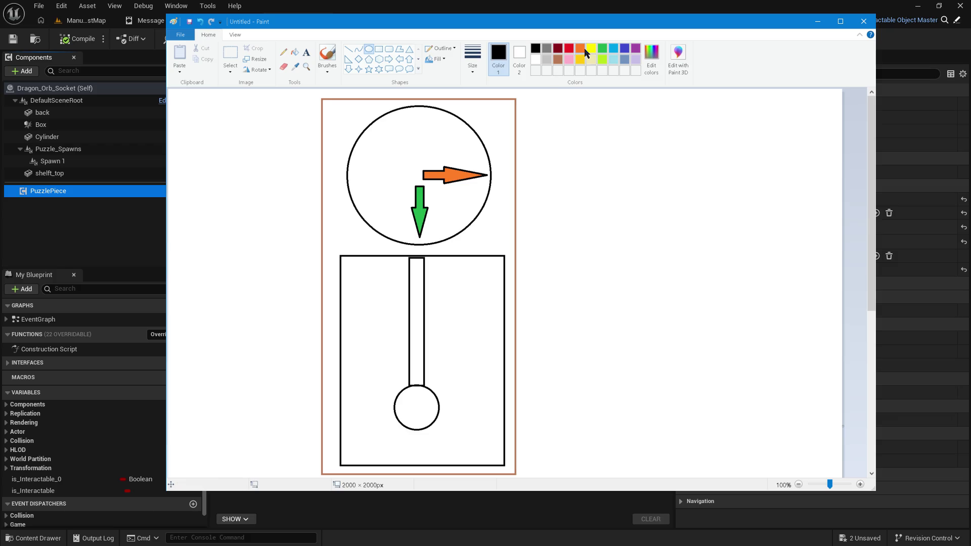
pyautogui.click(614, 50)
pyautogui.click(295, 52)
pyautogui.click(418, 281)
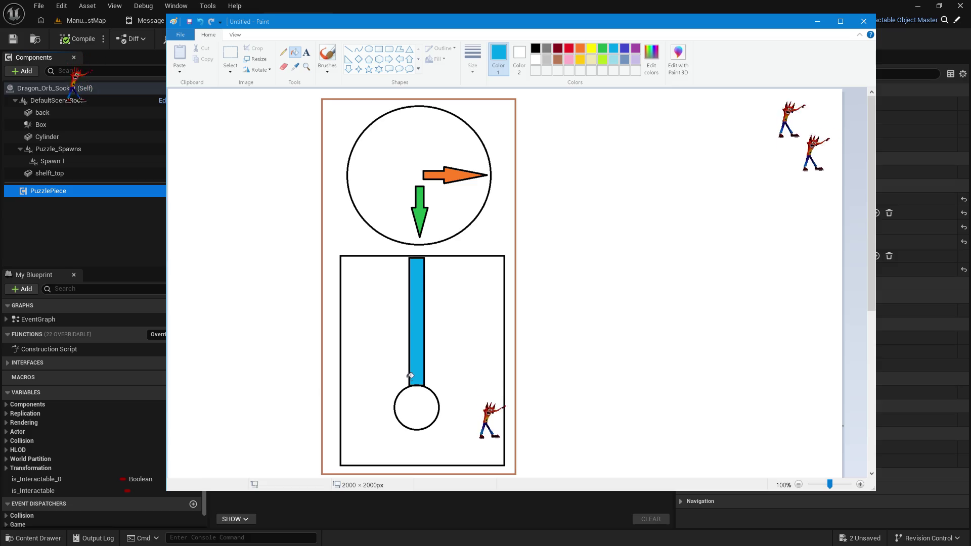
pyautogui.click(424, 403)
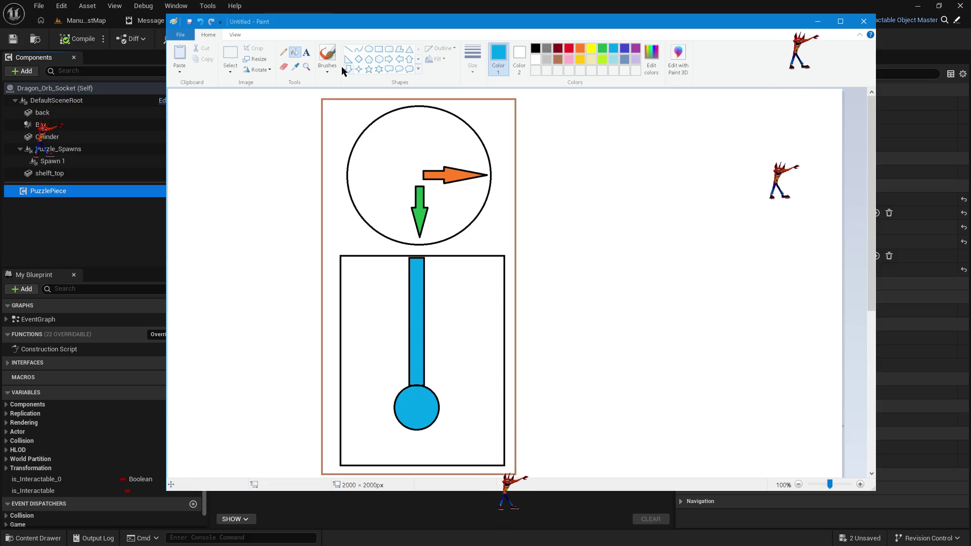
# Zoom in, erase the line between bar and bulb, and fill the gap blue
pyautogui.click(283, 66)
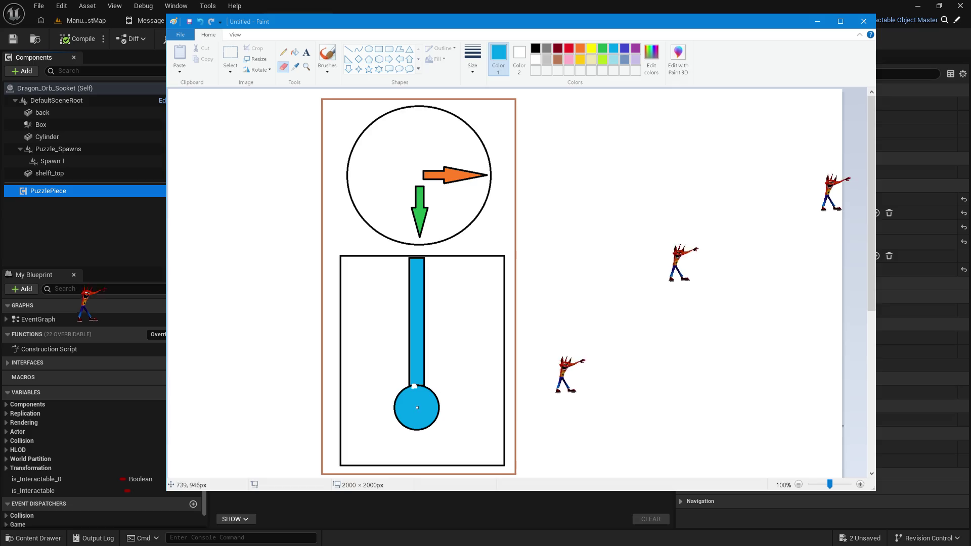
pyautogui.scroll(2, 557, 412)
pyautogui.click(560, 474)
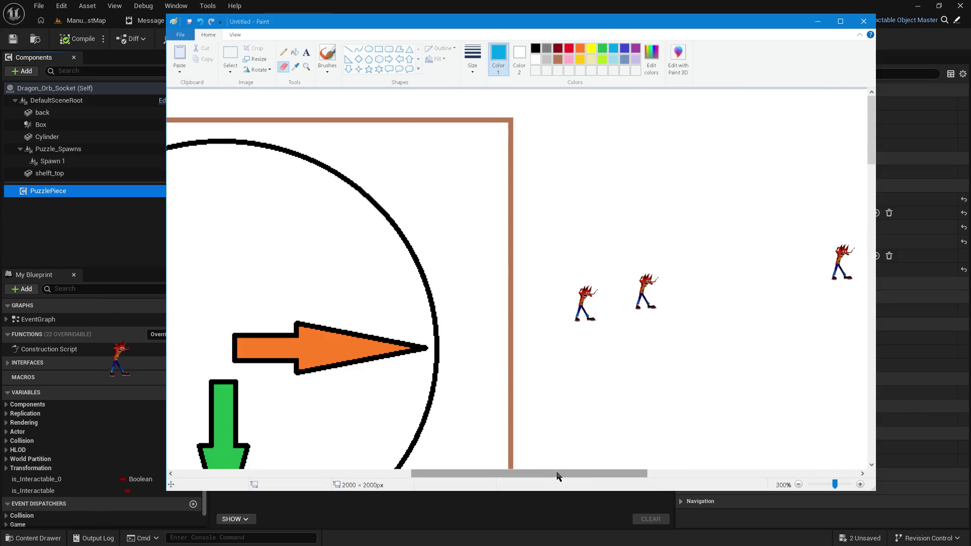
pyautogui.scroll(-5, 396, 414)
pyautogui.scroll(-10, 427, 464)
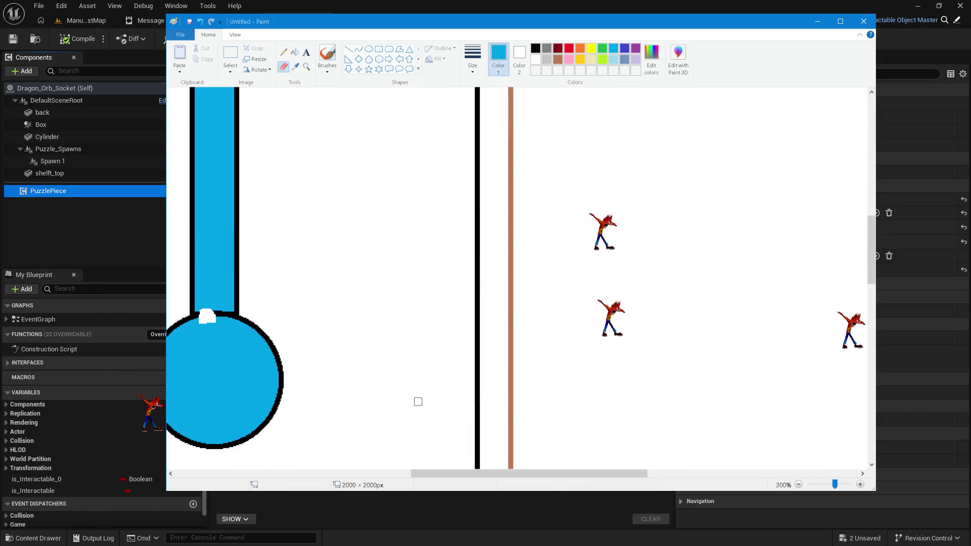
pyautogui.moveTo(200, 313)
pyautogui.mouseDown()
pyautogui.moveTo(230, 315)
pyautogui.moveTo(222, 312)
pyautogui.mouseUp()
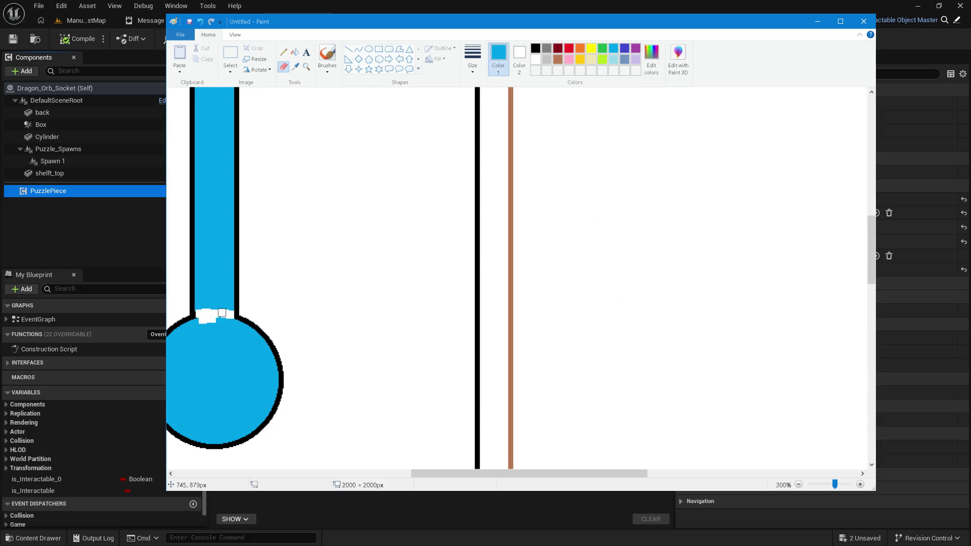
pyautogui.click(296, 54)
pyautogui.click(222, 314)
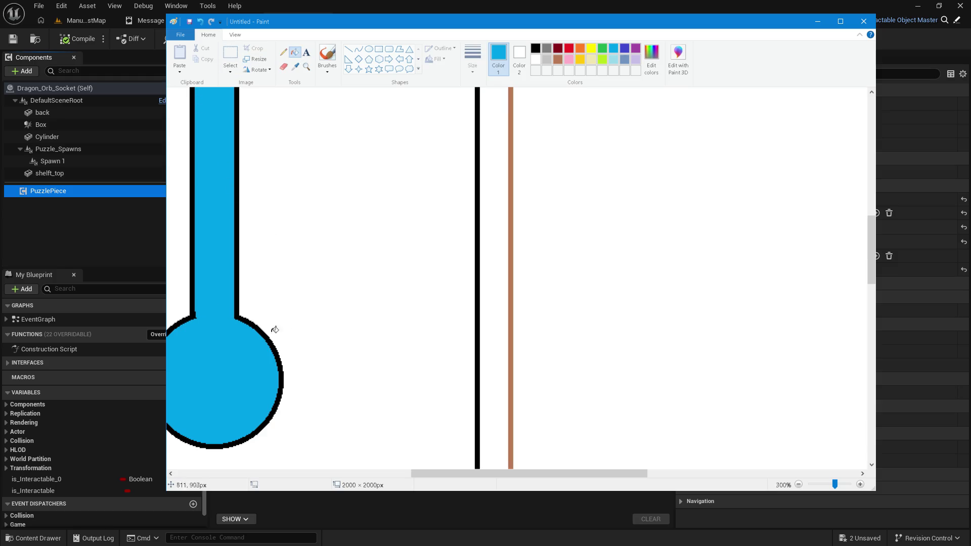
pyautogui.keyDown('ctrl'); pyautogui.scroll(-3, 325, 297); pyautogui.keyUp('ctrl')
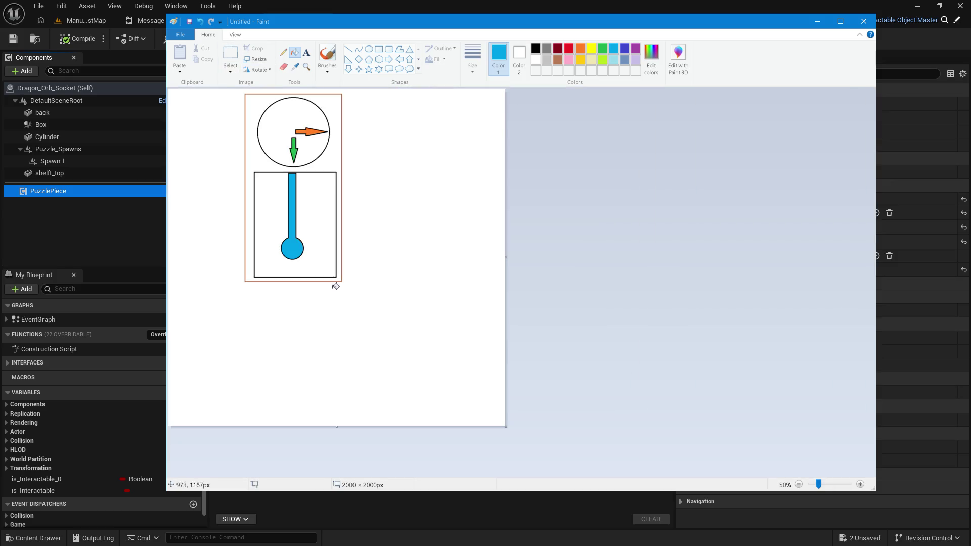
# Zoom Paint back to 100%, pick the Select tool, and return to Dragon_Orb_Socket's event graph
pyautogui.keyDown('ctrl'); pyautogui.scroll(1, 310, 232); pyautogui.keyUp('ctrl')
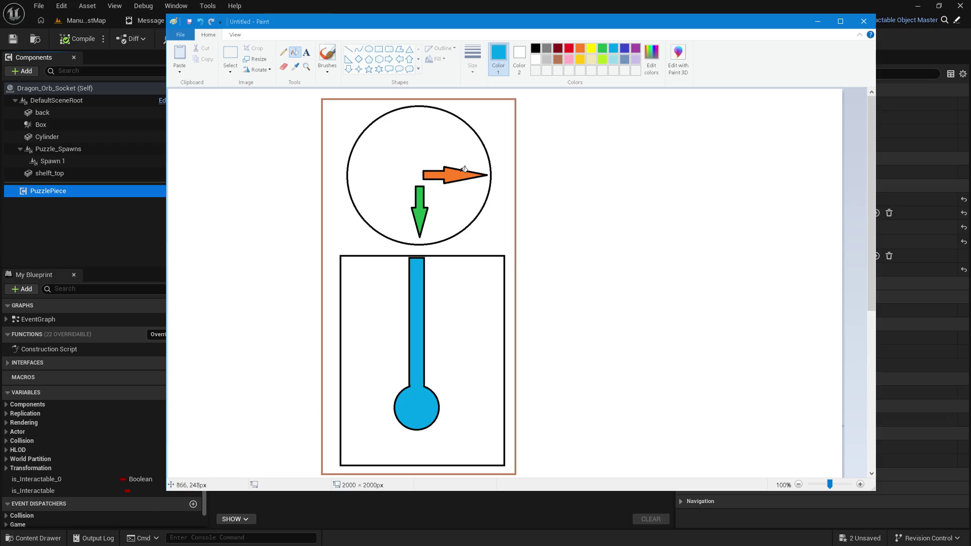
pyautogui.click(284, 53)
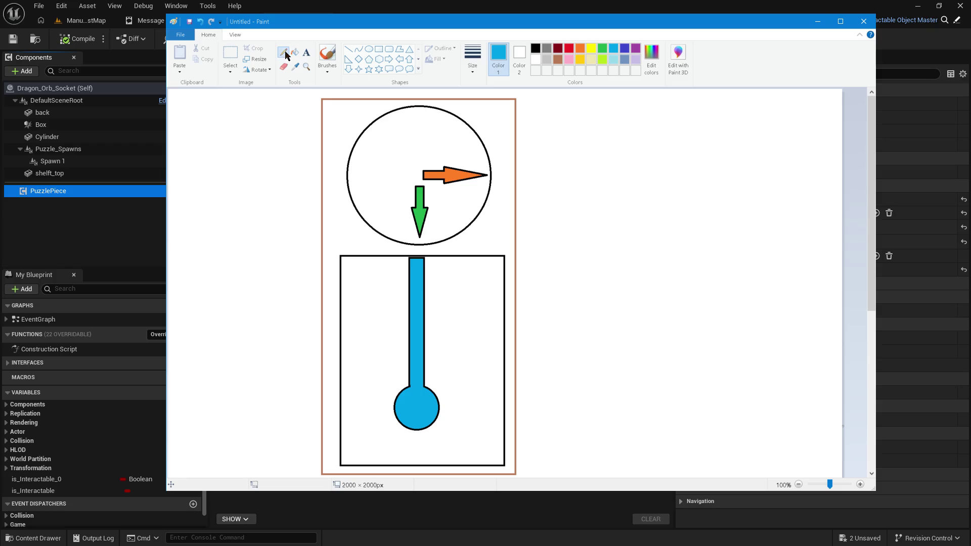
pyautogui.click(230, 56)
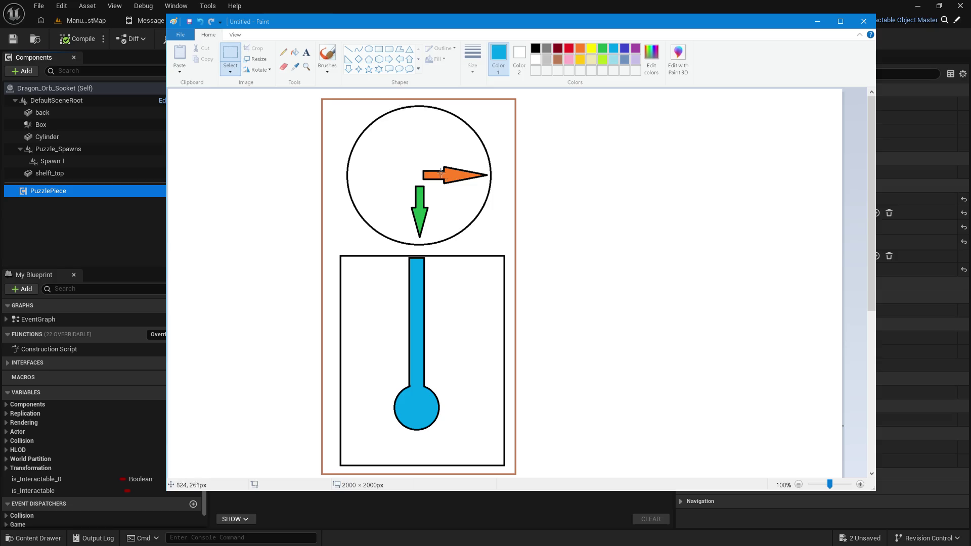
pyautogui.click(364, 9)
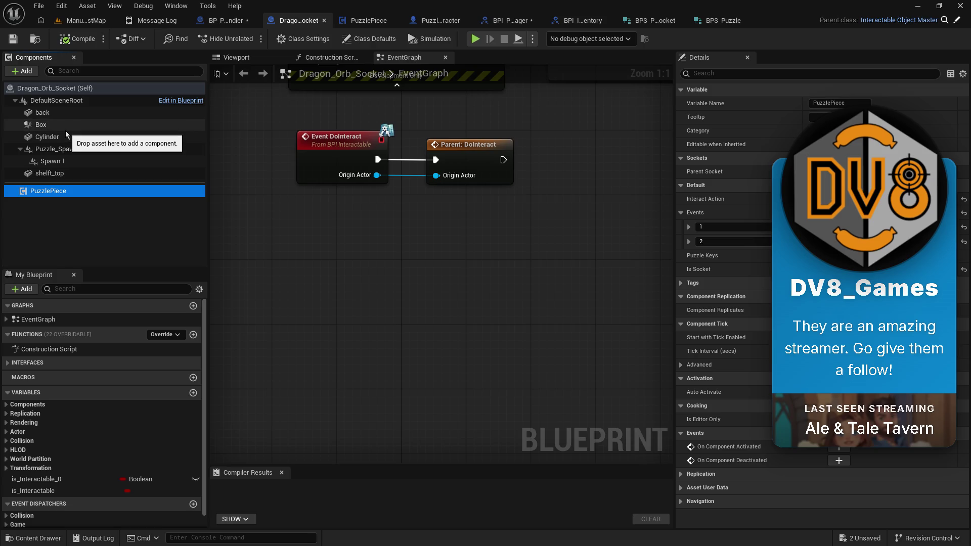
pyautogui.click(71, 114)
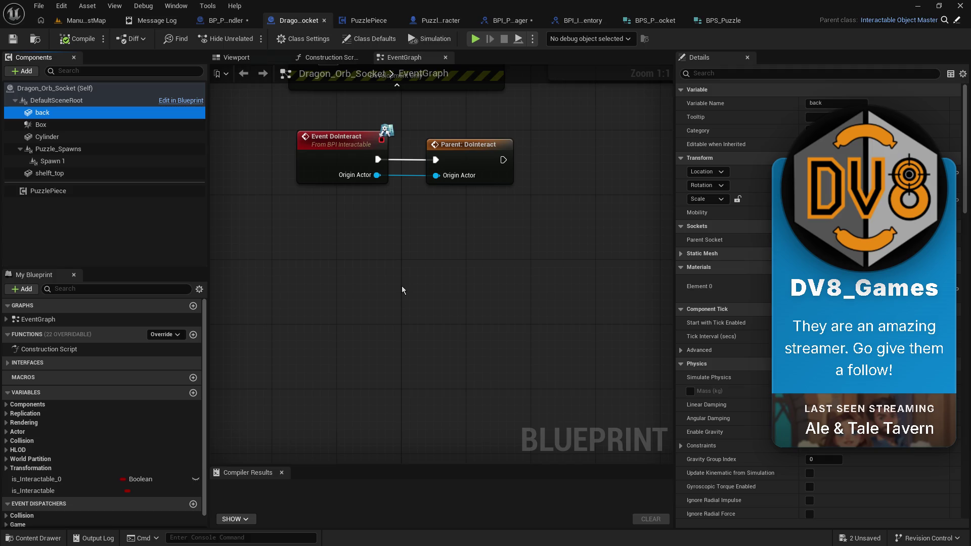
pyautogui.hotkey('alt', 'Tab')
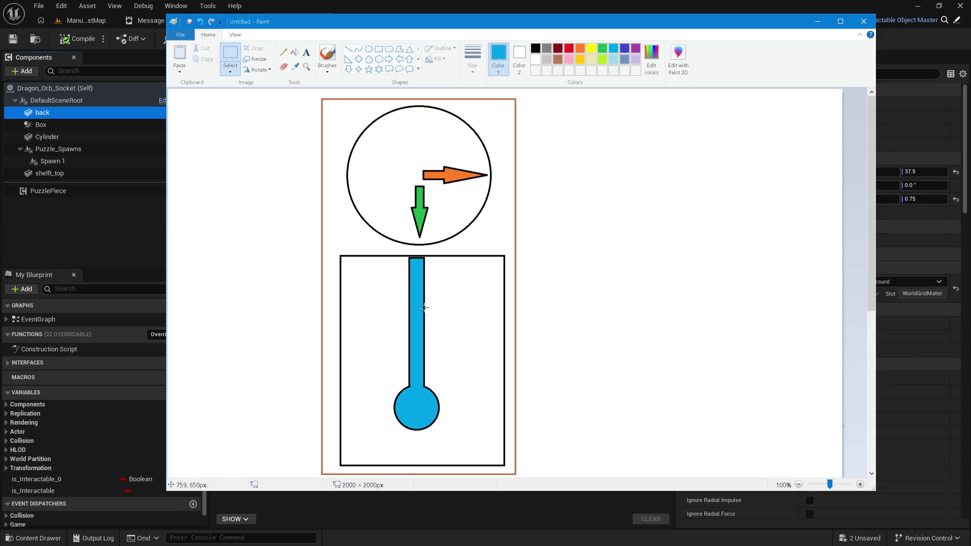
pyautogui.click(108, 198)
pyautogui.click(107, 195)
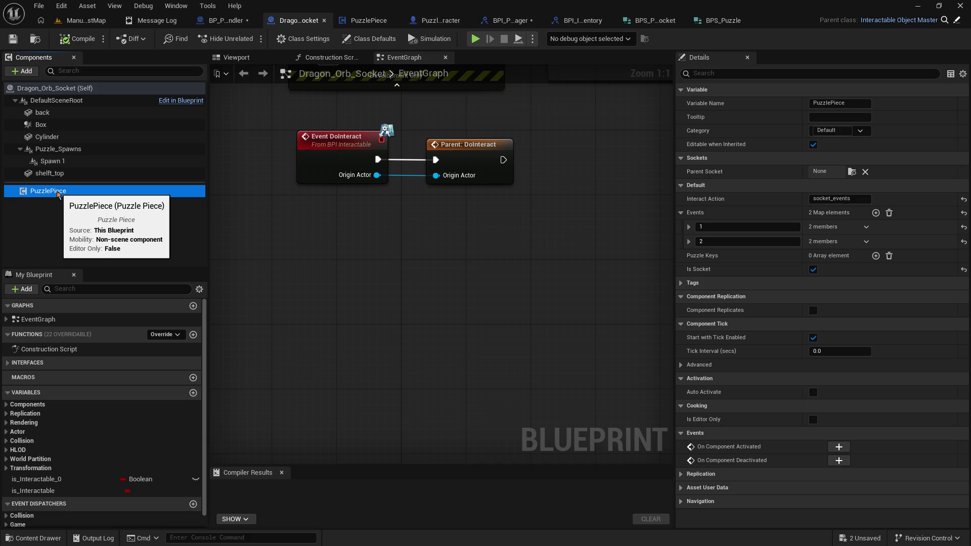
pyautogui.hotkey('alt', 'Tab')
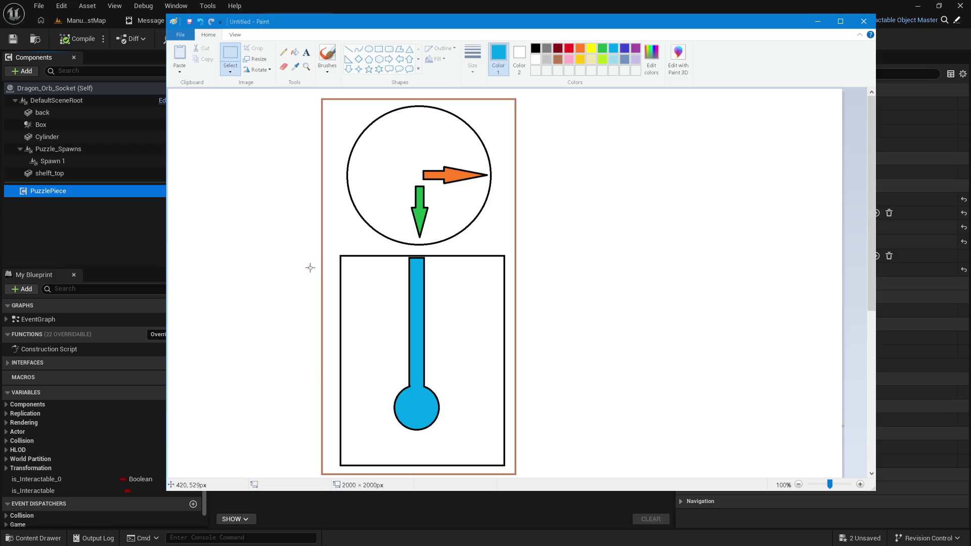
pyautogui.click(91, 236)
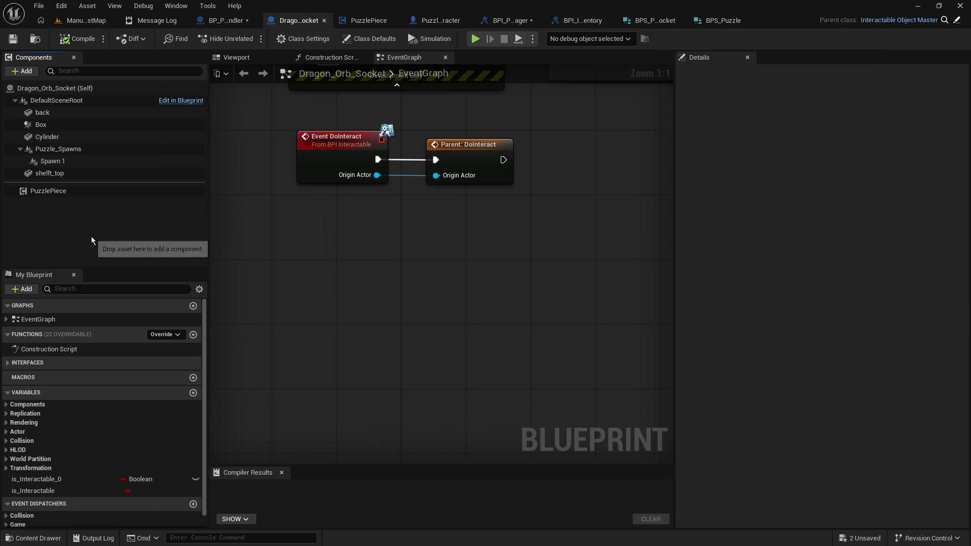
# Inspect the PuzzlePiece component's socket settings in Details, then bring the Paint sketch forward
pyautogui.click(59, 195)
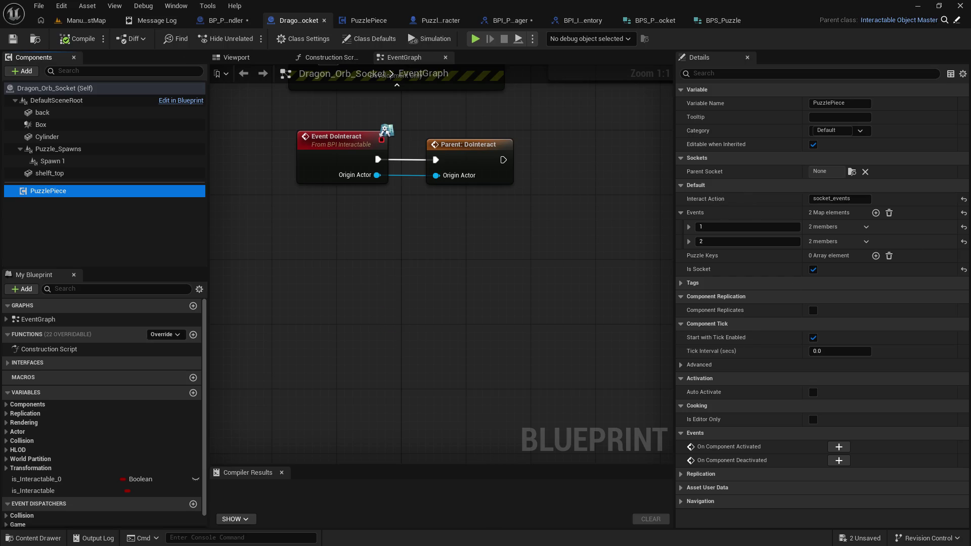
pyautogui.hotkey('alt', 'Tab')
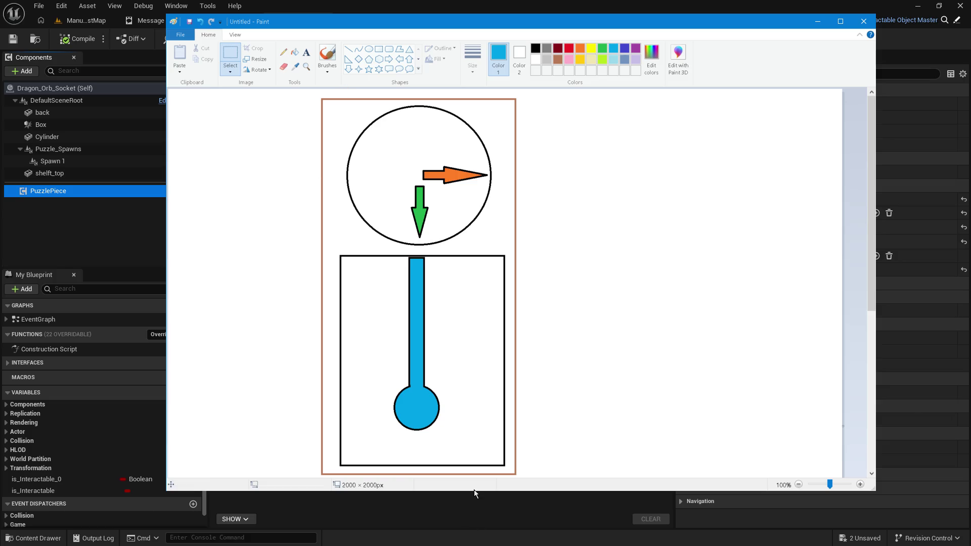
# Enlarge the Paint window and move the circle-and-thermometer sketch to the canvas's left edge
pyautogui.moveTo(472, 492); pyautogui.dragTo(472, 503)
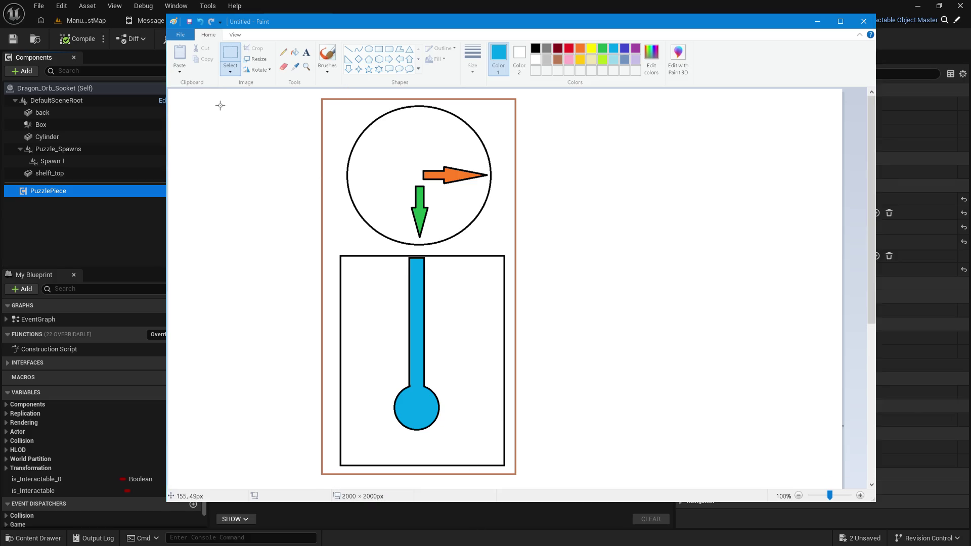
pyautogui.moveTo(316, 92)
pyautogui.mouseDown()
pyautogui.moveTo(501, 254)
pyautogui.moveTo(517, 473)
pyautogui.mouseUp()
pyautogui.moveTo(442, 373)
pyautogui.mouseDown()
pyautogui.moveTo(317, 357)
pyautogui.moveTo(323, 377)
pyautogui.mouseUp()
pyautogui.click(591, 285)
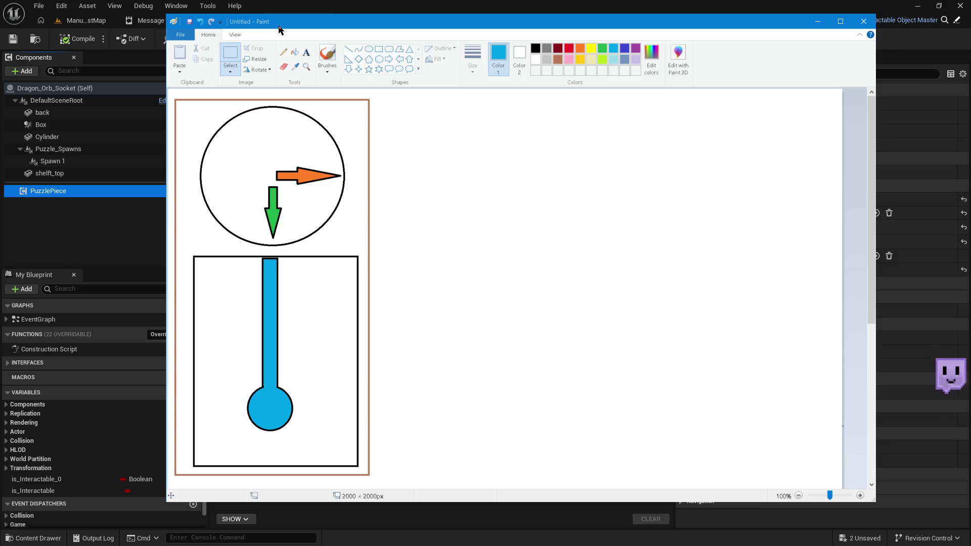
pyautogui.click(345, 9)
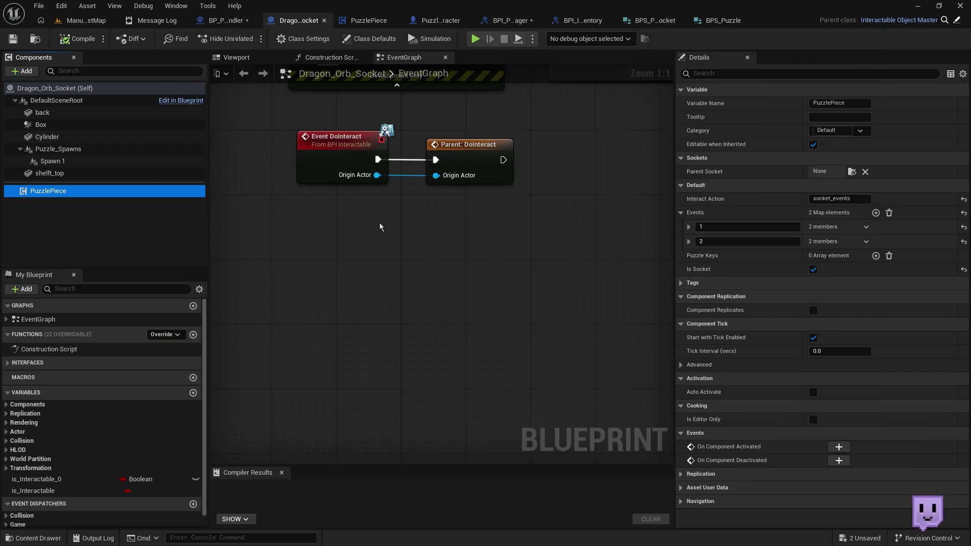
pyautogui.hotkey('alt', 'Tab')
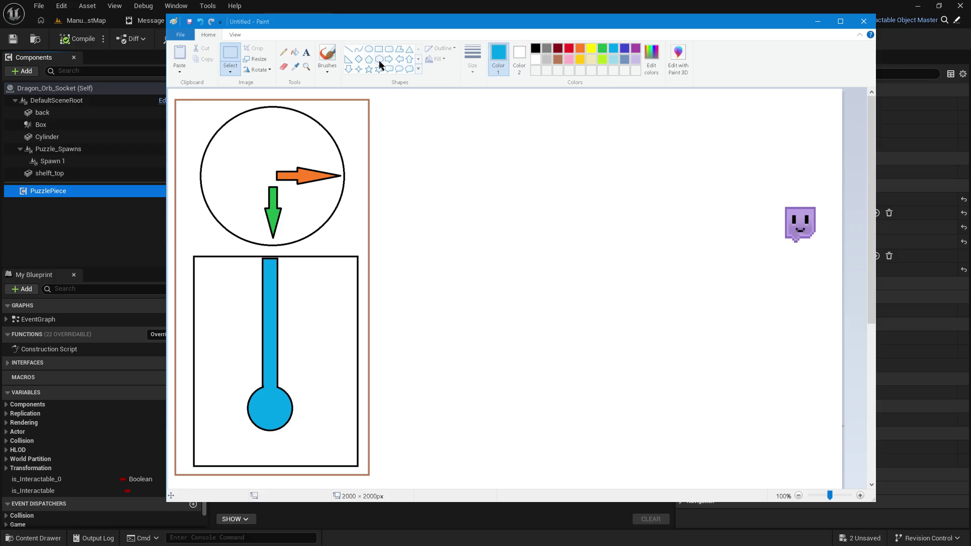
# Draw a large blue rectangle to the right of the sketch
pyautogui.moveTo(388, 96)
pyautogui.mouseDown()
pyautogui.moveTo(689, 304)
pyautogui.moveTo(770, 419)
pyautogui.mouseUp()
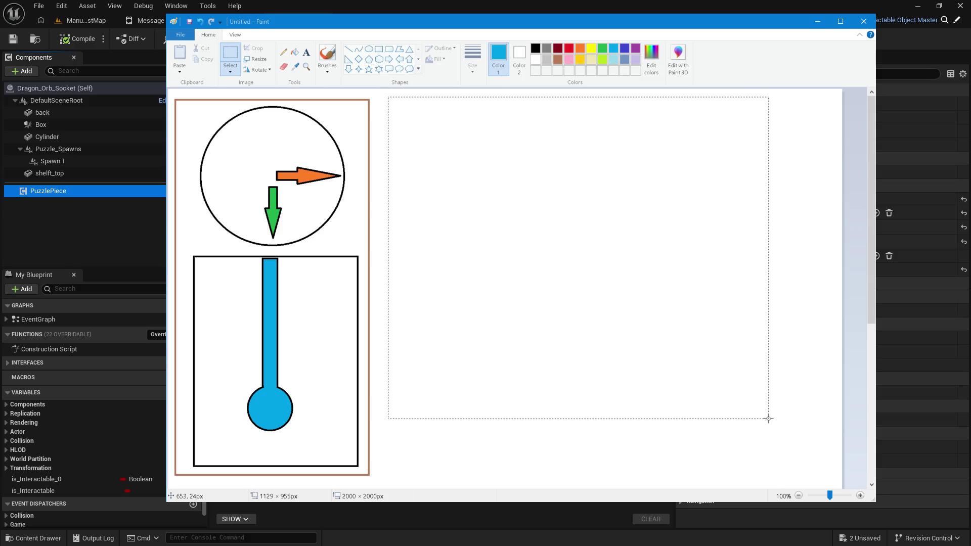
pyautogui.click(373, 105)
pyautogui.click(379, 49)
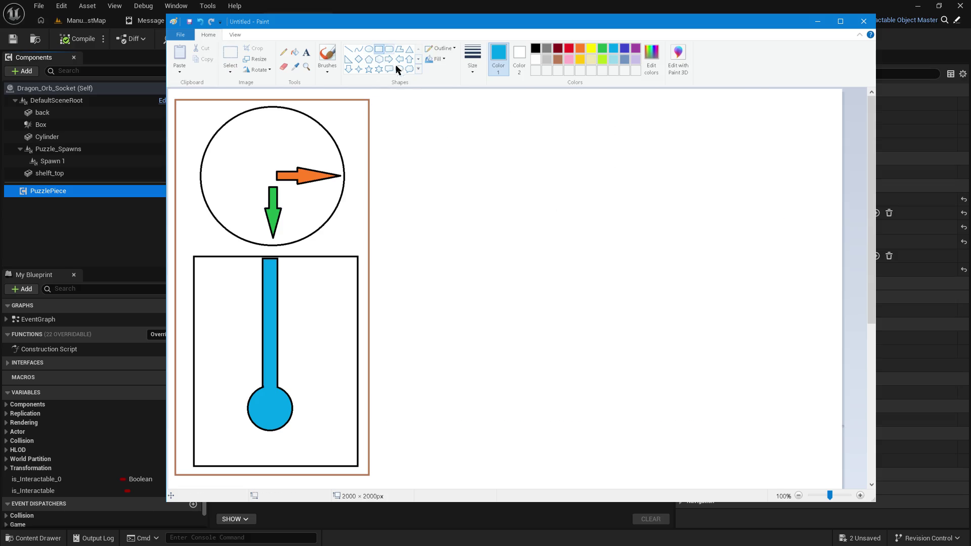
pyautogui.moveTo(398, 100)
pyautogui.mouseDown()
pyautogui.moveTo(734, 354)
pyautogui.moveTo(795, 460)
pyautogui.moveTo(825, 475)
pyautogui.mouseUp()
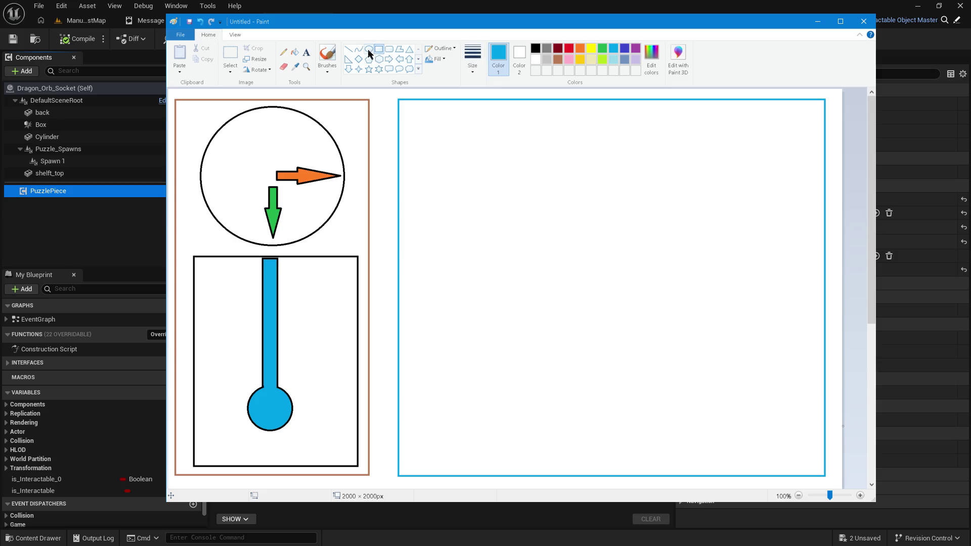
# Add an orange rounded-rectangle label at the top of the blue box
pyautogui.click(389, 49)
pyautogui.click(580, 48)
pyautogui.moveTo(535, 106); pyautogui.dragTo(644, 127)
pyautogui.click(470, 125)
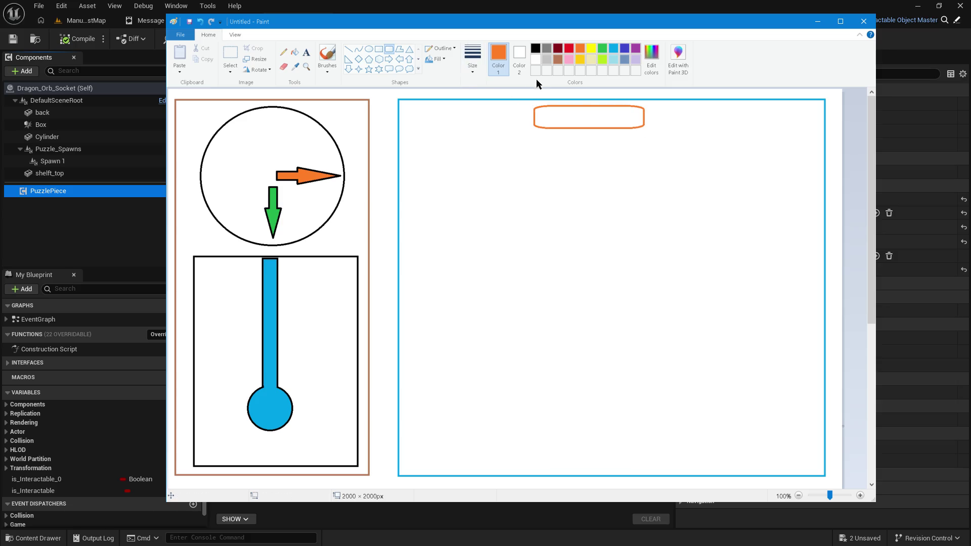
# Write 'PuzzlePiece' in black text centred inside the orange label
pyautogui.click(536, 49)
pyautogui.click(306, 53)
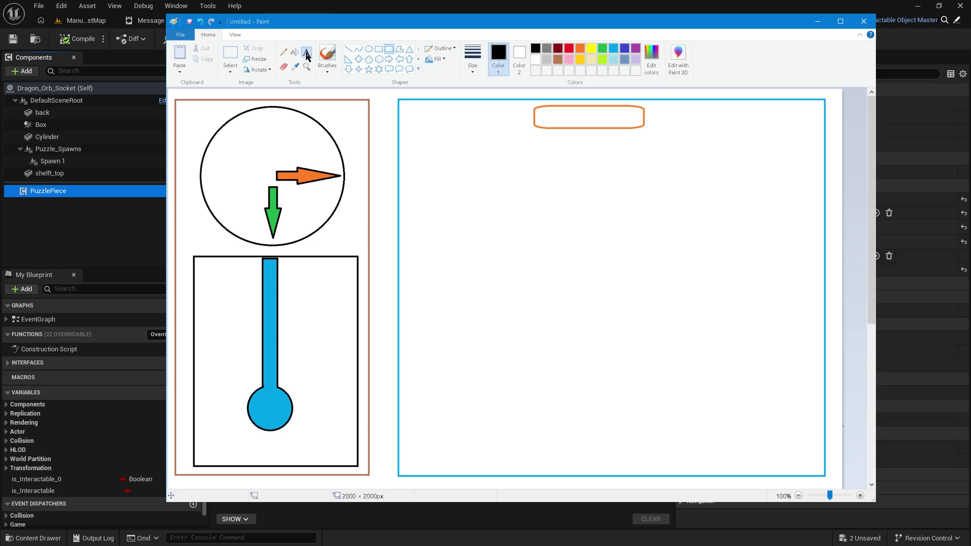
pyautogui.click(543, 105)
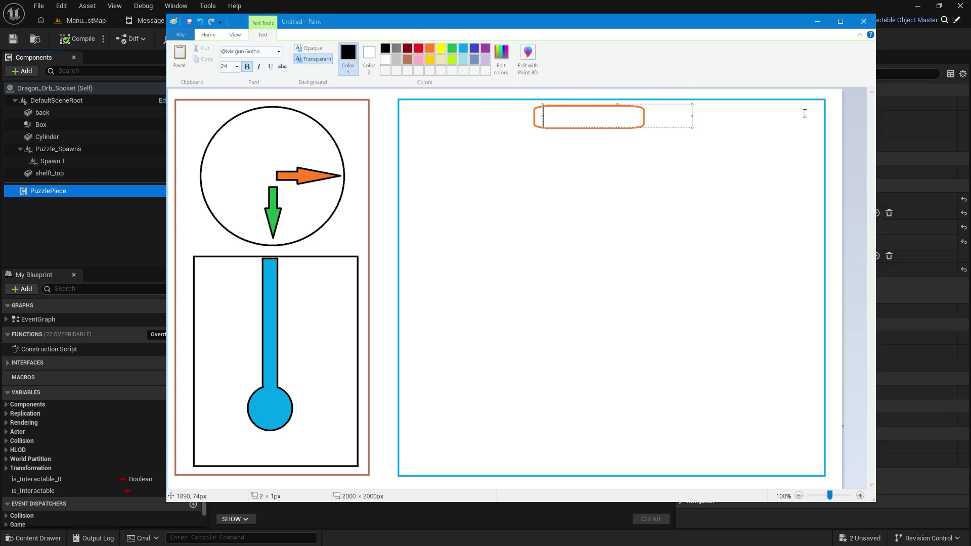
pyautogui.write('PuzzlePiece')
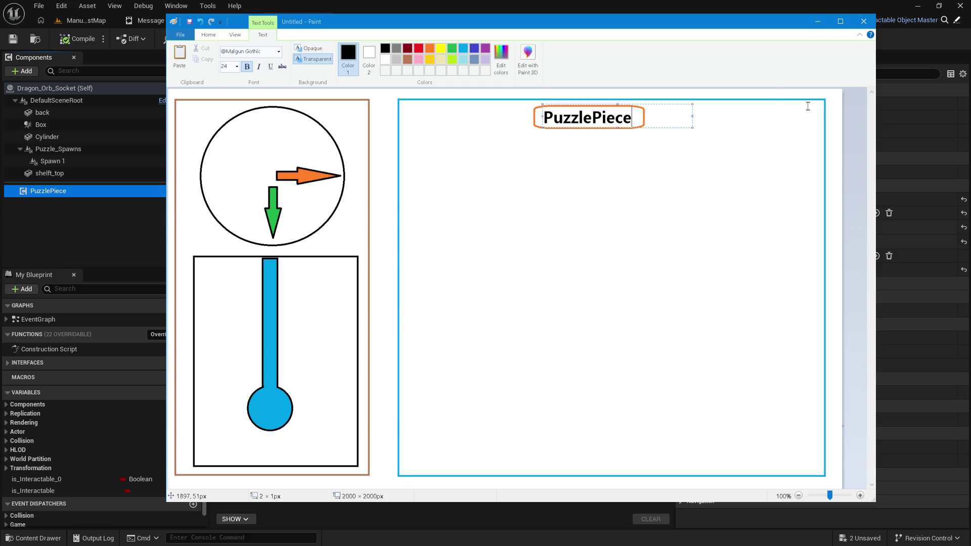
pyautogui.moveTo(661, 127); pyautogui.dragTo(665, 126)
pyautogui.click(638, 198)
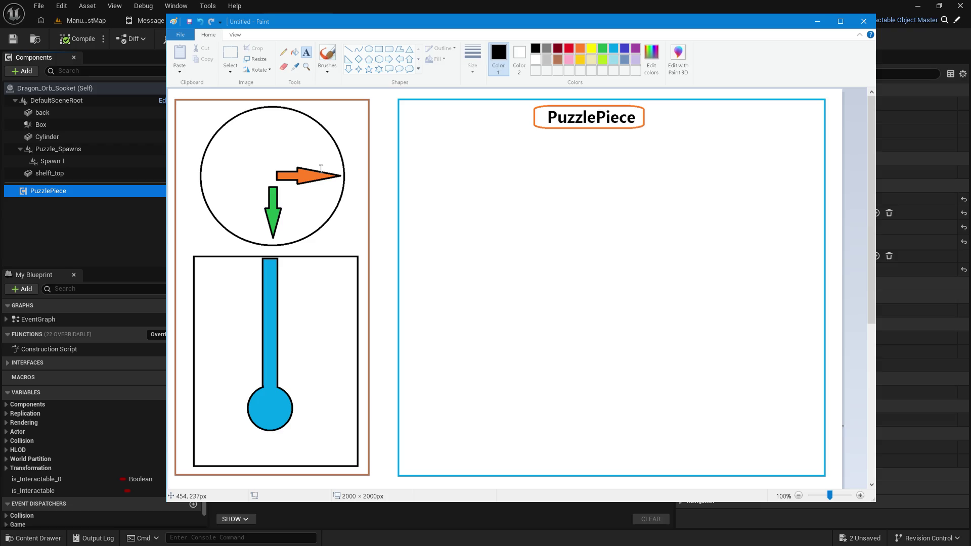
# Compare PuzzlePiece's Events entries with the sketch, ending on Paint's Puzzle overview diagram
pyautogui.click(427, 10)
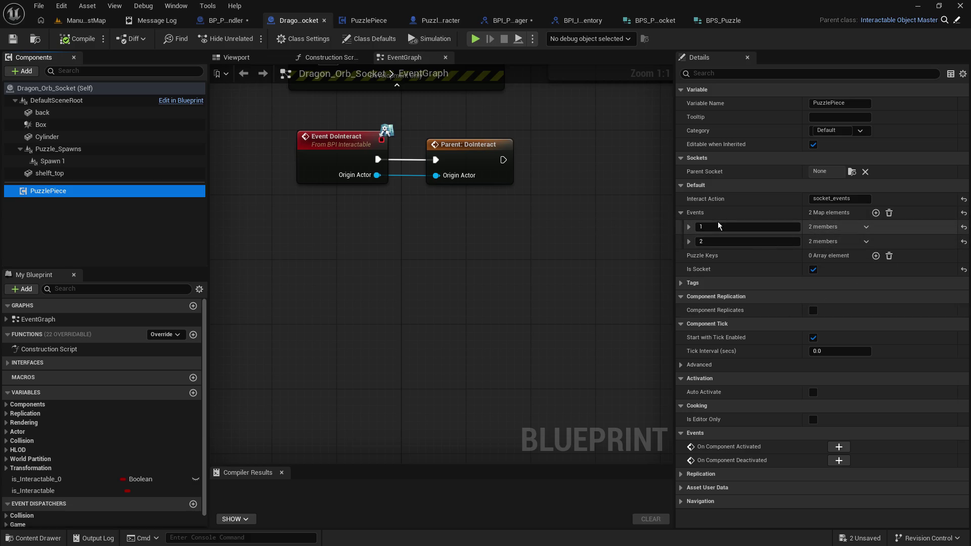
pyautogui.hotkey('alt', 'Tab')
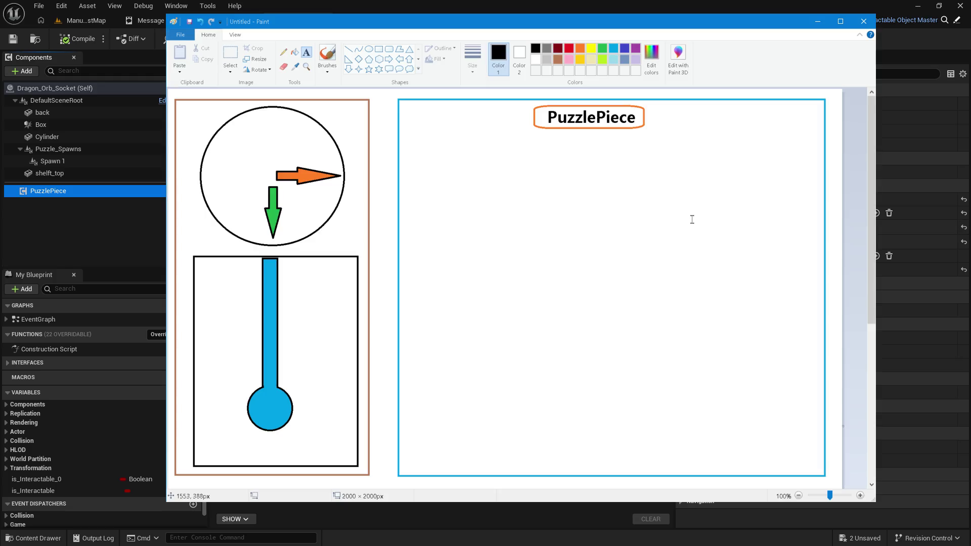
pyautogui.hotkey('alt', 'Tab')
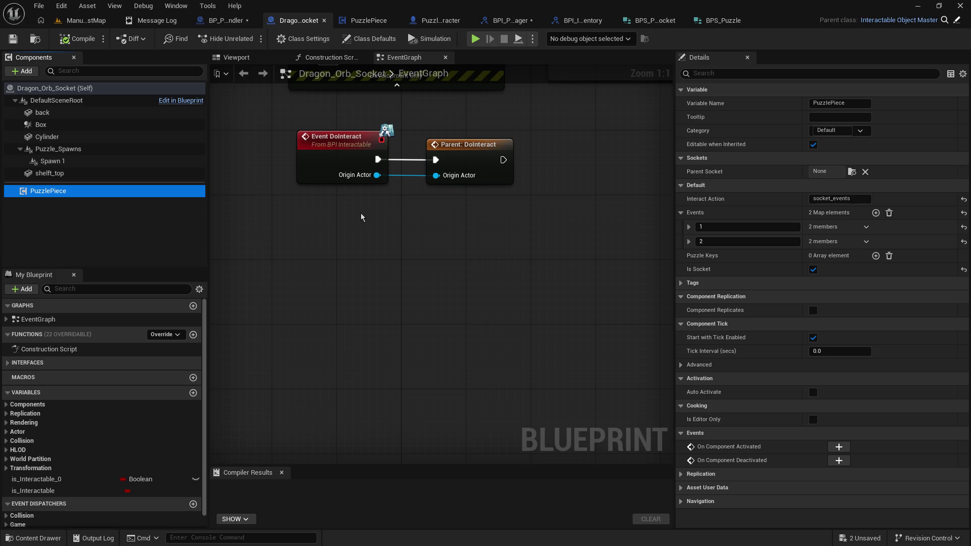
pyautogui.hotkey('alt', 'Tab')
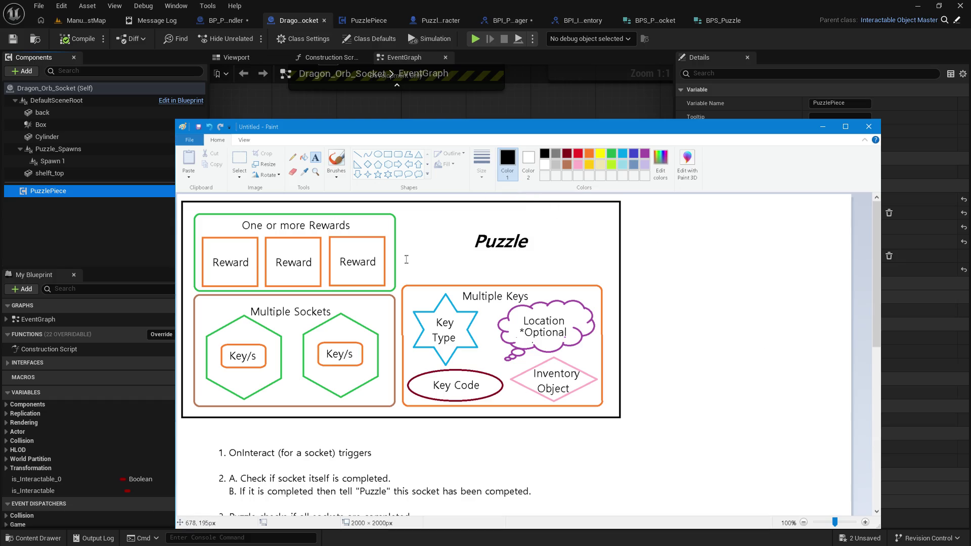
pyautogui.click(59, 234)
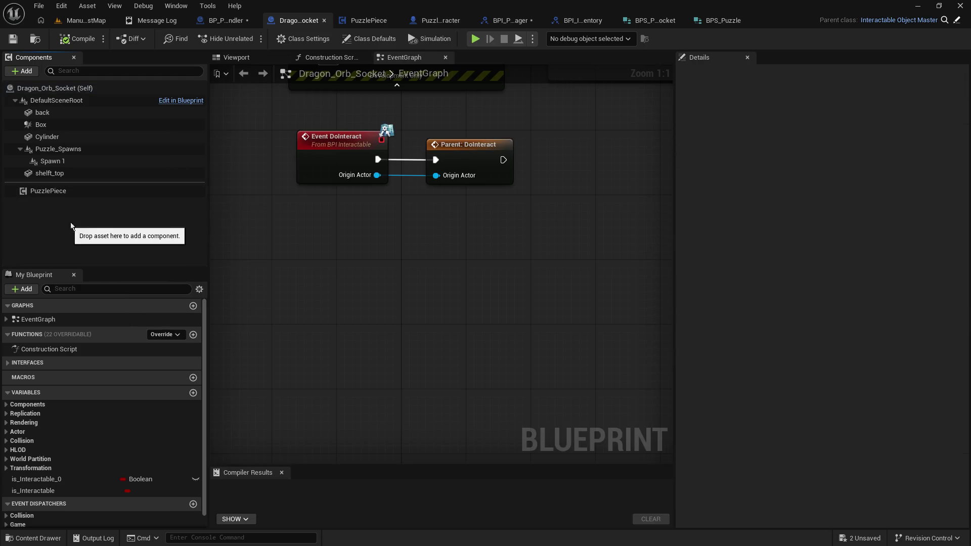
# Select PuzzlePiece in Components, then show BP_Puzzle_Handler's Generate Puzzle function graph
pyautogui.click(67, 191)
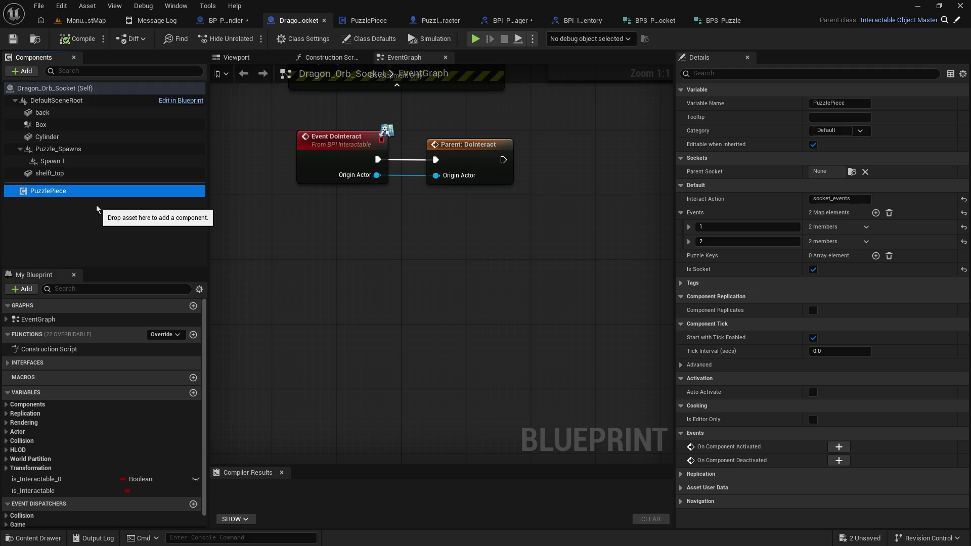
pyautogui.click(237, 25)
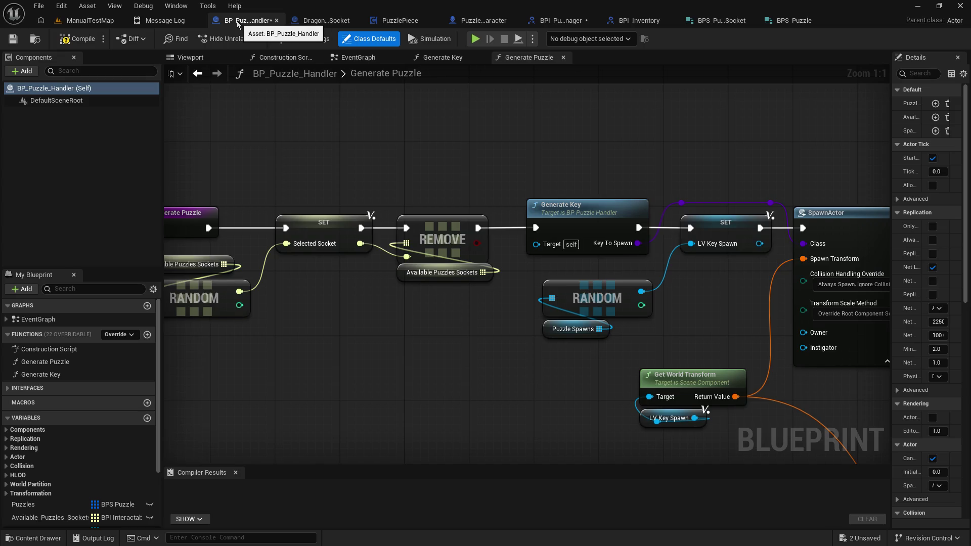
# Review the Generate Puzzle graph and socket structure asset, then open PuzzlePiece's EventGraph
pyautogui.moveTo(329, 138); pyautogui.dragTo(403, 131)
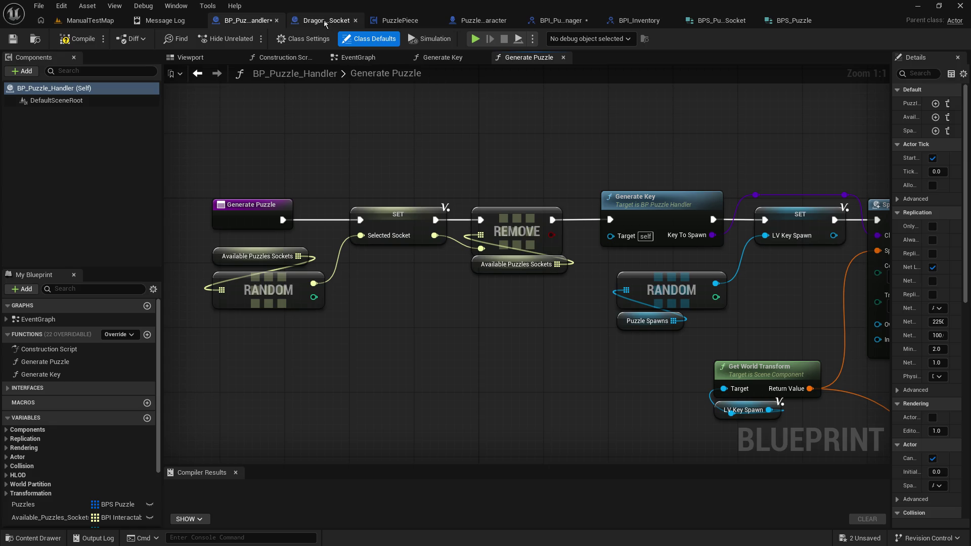
pyautogui.click(723, 22)
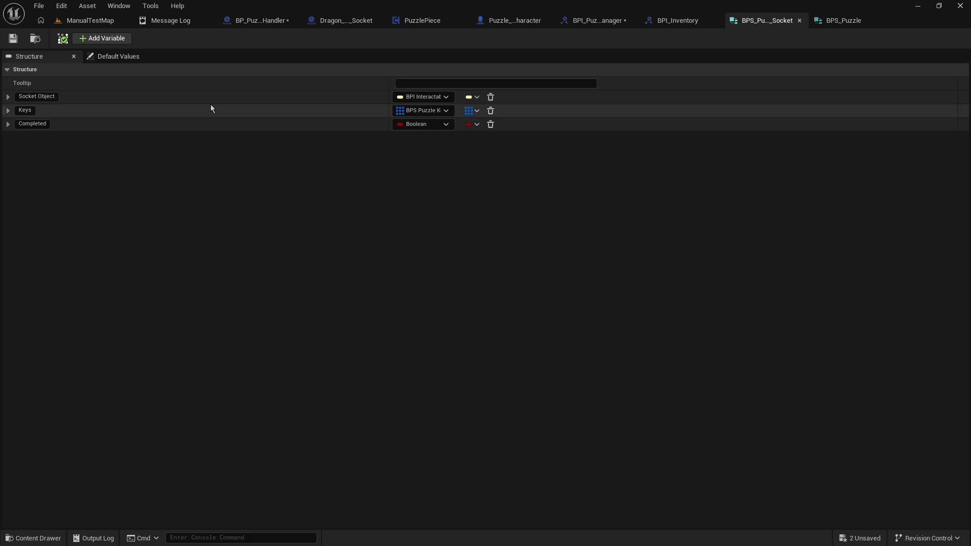
pyautogui.click(247, 23)
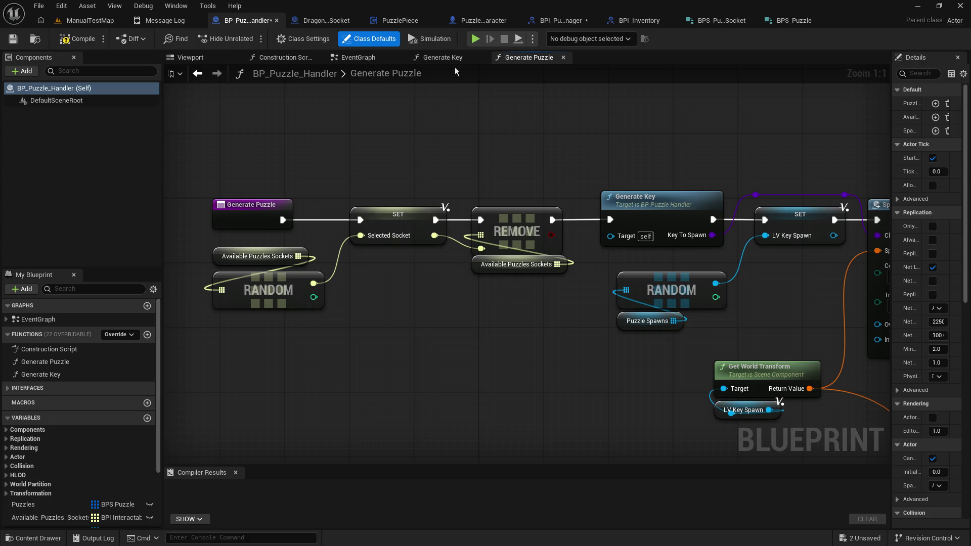
pyautogui.click(418, 21)
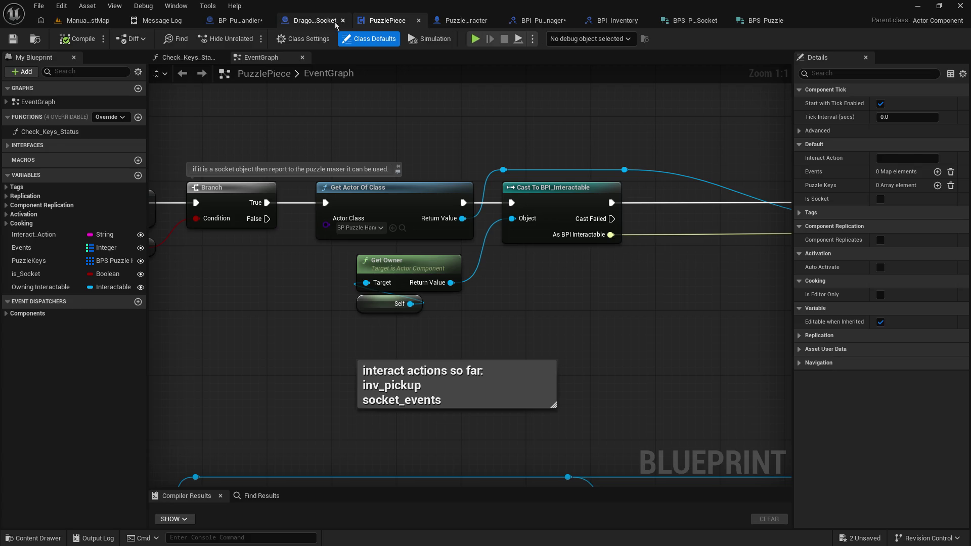
# Add a custom event named Socket_Triggered to the Dragon_Orb_Socket graph
pyautogui.click(311, 21)
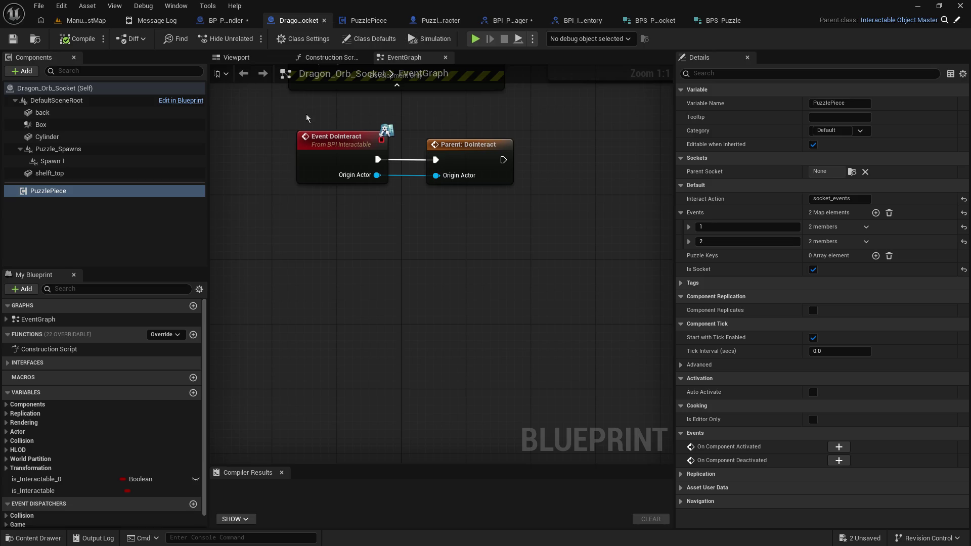
pyautogui.rightClick(355, 252)
pyautogui.write('add event')
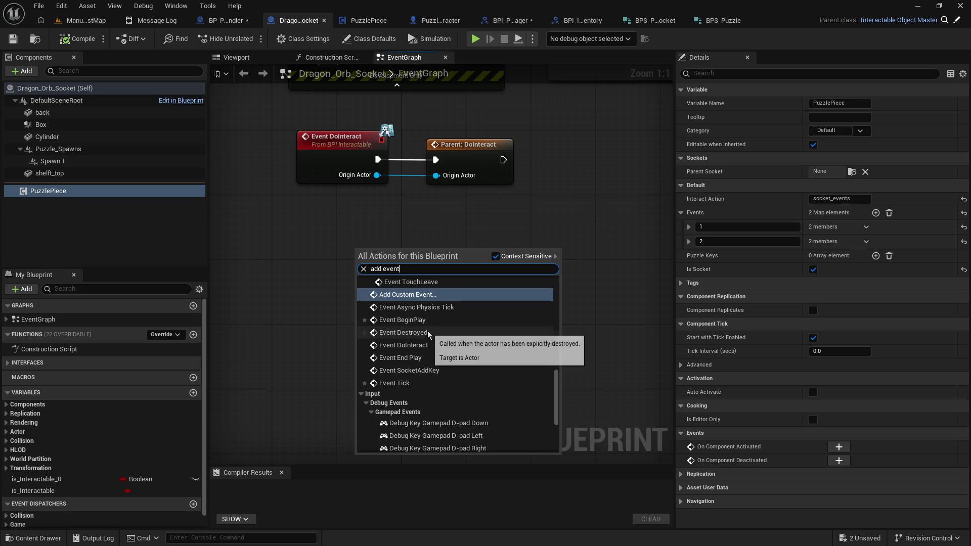
pyautogui.press('Escape')
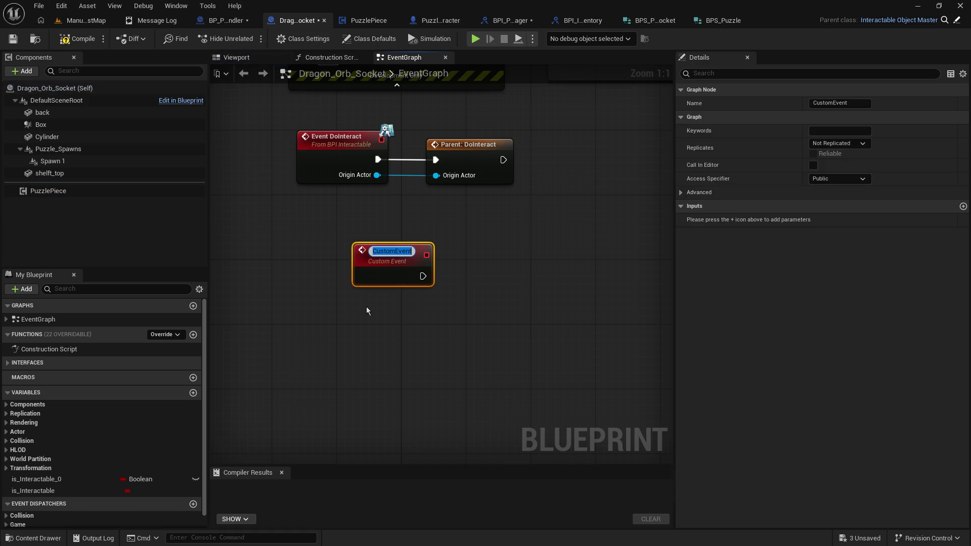
pyautogui.write('S')
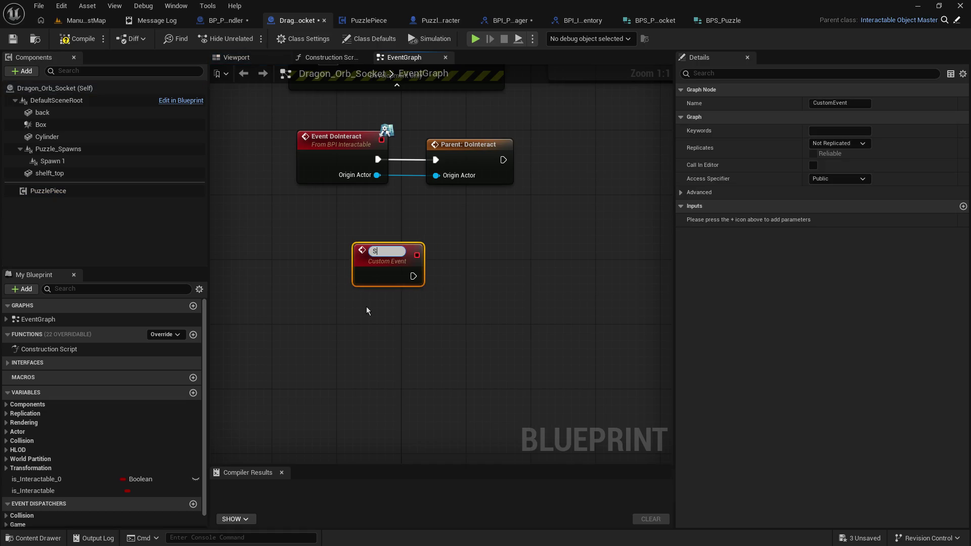
pyautogui.write('ocket_Triggered')
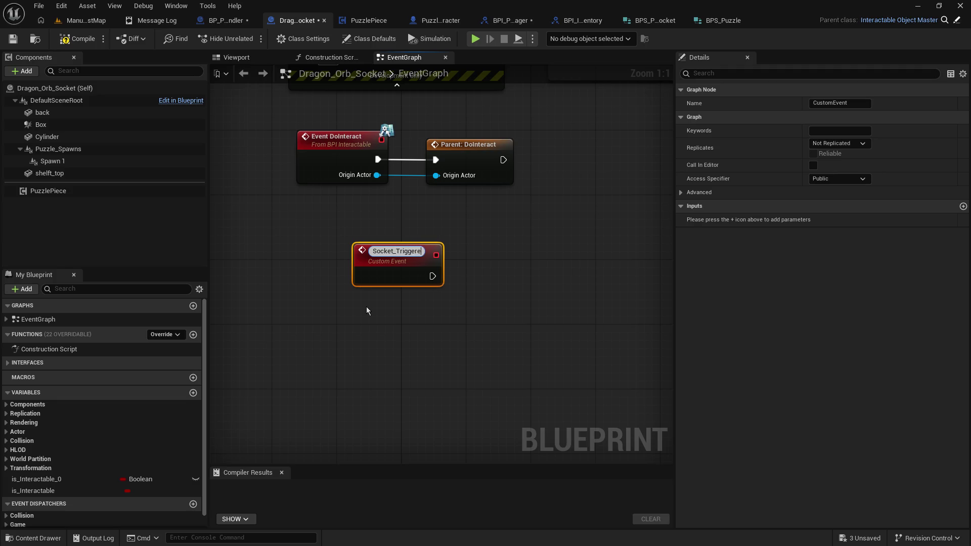
pyautogui.press('Return')
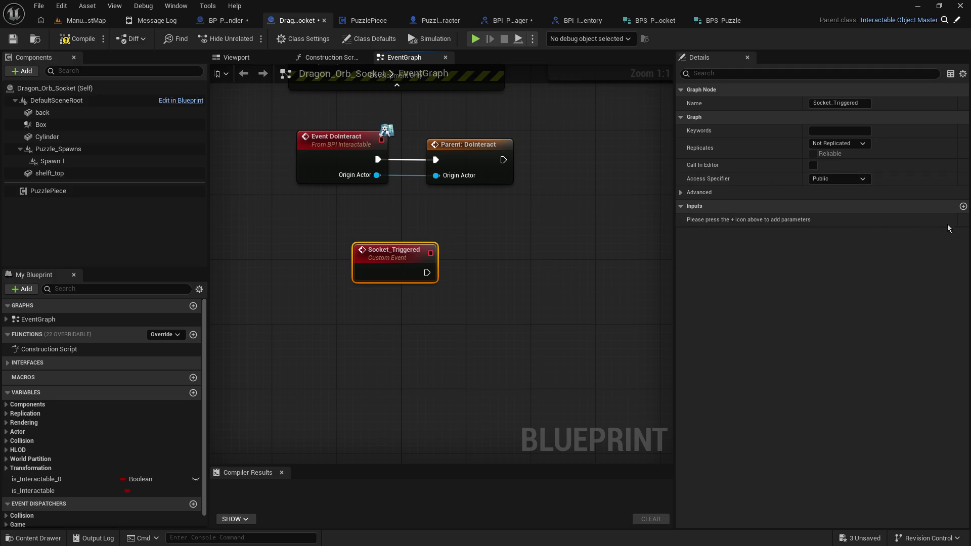
# Give Socket_Triggered an input parameter named Socket
pyautogui.click(963, 206)
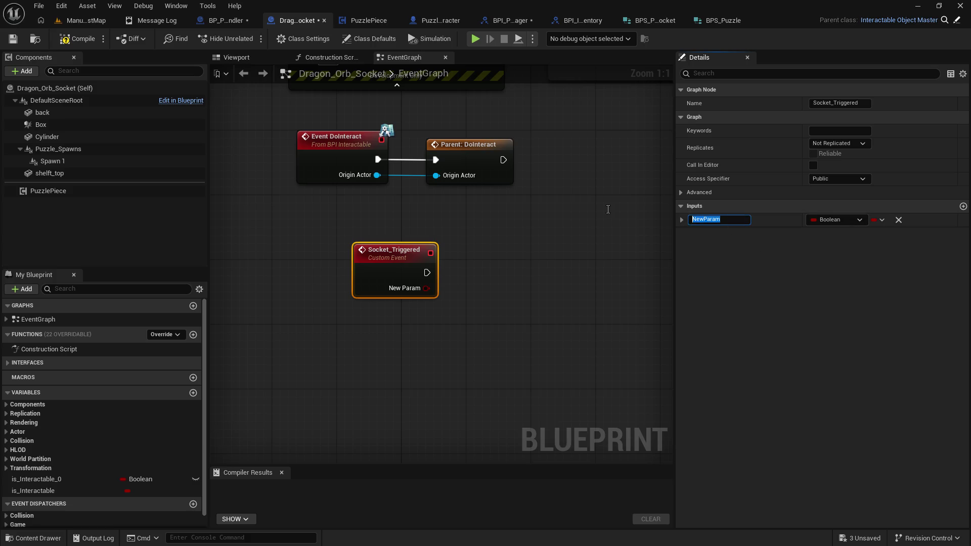
pyautogui.write('Minute-')
pyautogui.write('Hand')
pyautogui.press('Return')
pyautogui.click(746, 220)
pyautogui.write('Socket')
pyautogui.press('Return')
pyautogui.click(517, 229)
pyautogui.click(319, 238)
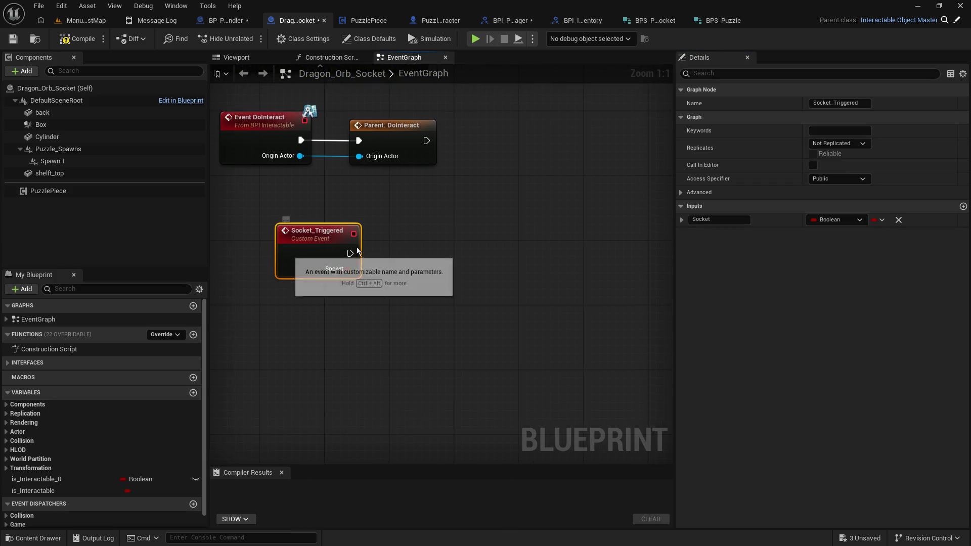
# Change the Socket input's type to String
pyautogui.click(837, 220)
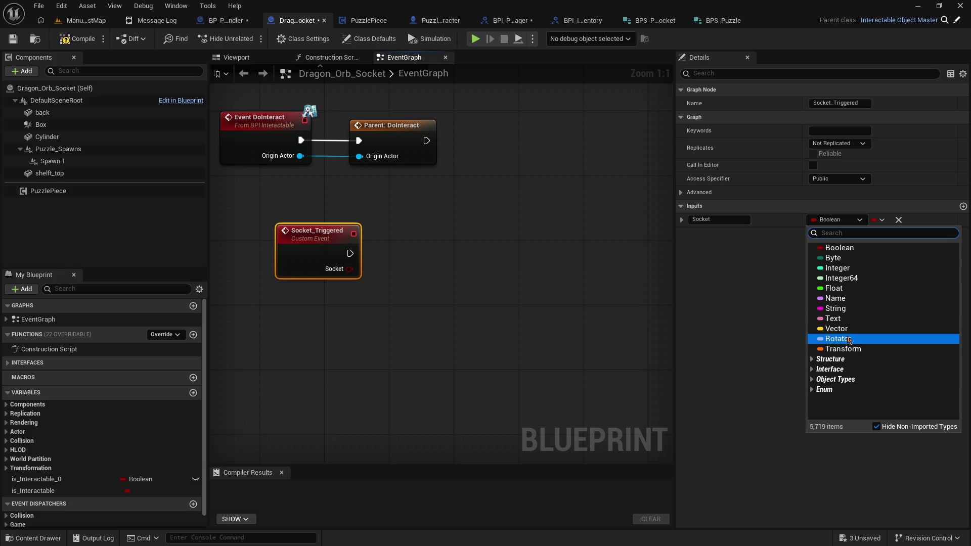
pyautogui.click(859, 302)
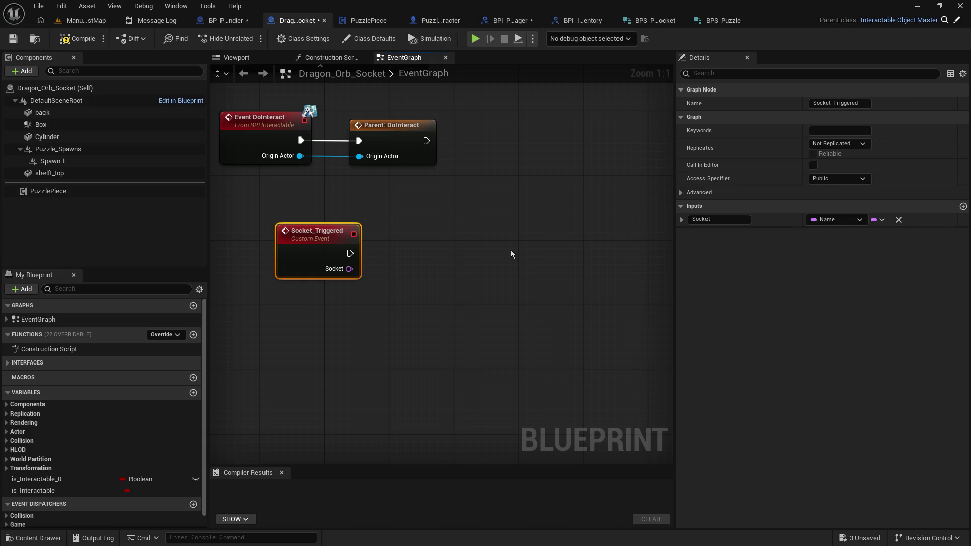
pyautogui.click(837, 220)
pyautogui.click(851, 308)
pyautogui.click(441, 260)
pyautogui.moveTo(676, 235); pyautogui.dragTo(807, 250)
# Wire the Socket pin into a new Switch on String node aligned with the event
pyautogui.moveTo(349, 269); pyautogui.dragTo(414, 273)
pyautogui.write('switch')
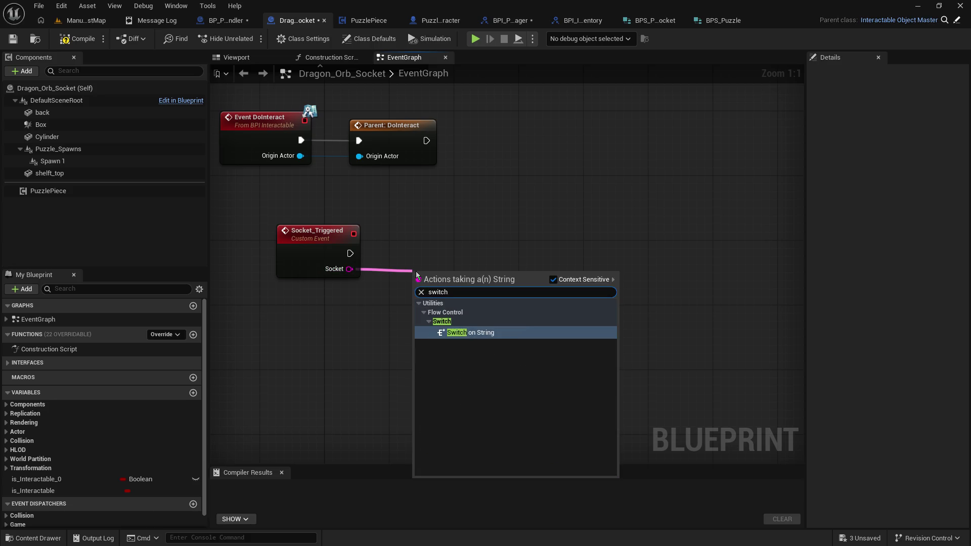
pyautogui.press('Return')
pyautogui.moveTo(453, 271); pyautogui.dragTo(454, 240)
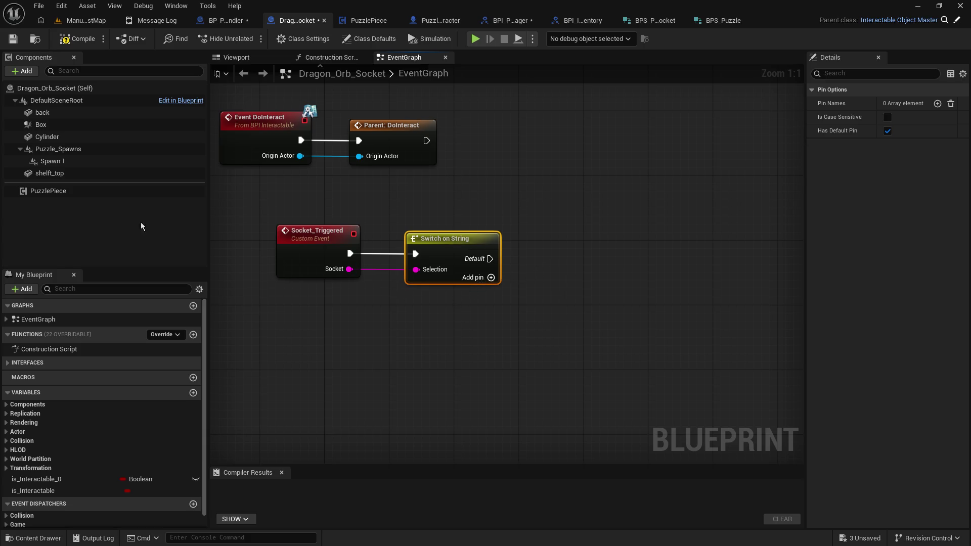
pyautogui.click(50, 191)
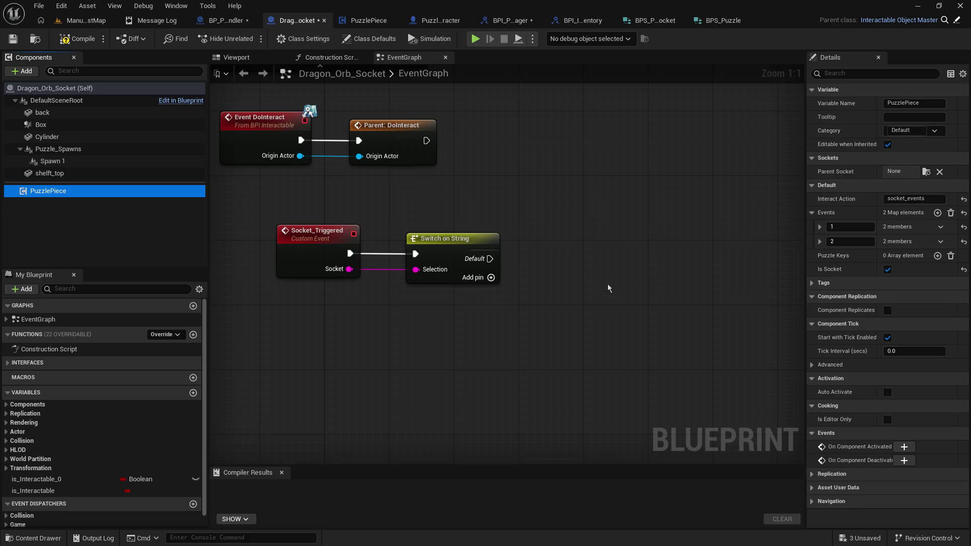
pyautogui.click(490, 264)
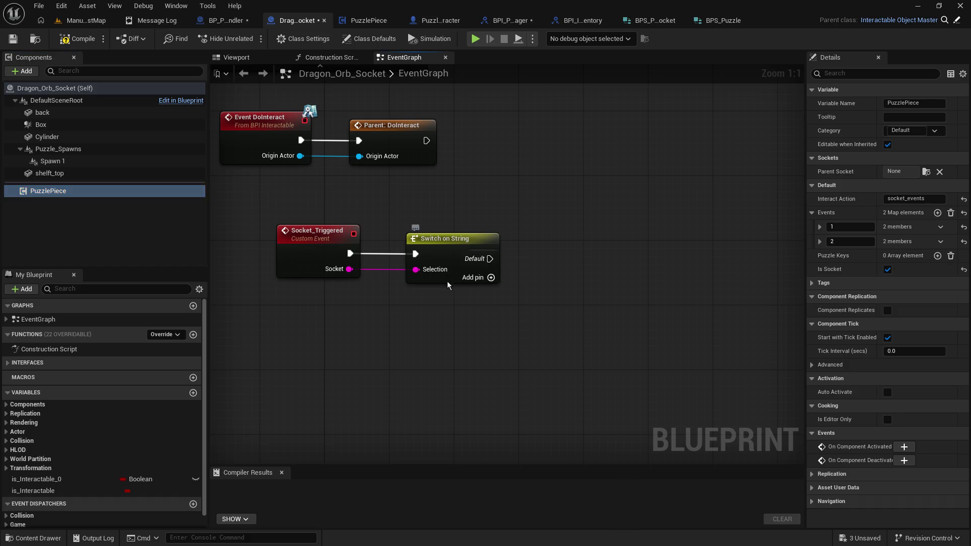
# Remove the switch's default pin and add three case pins
pyautogui.click(887, 131)
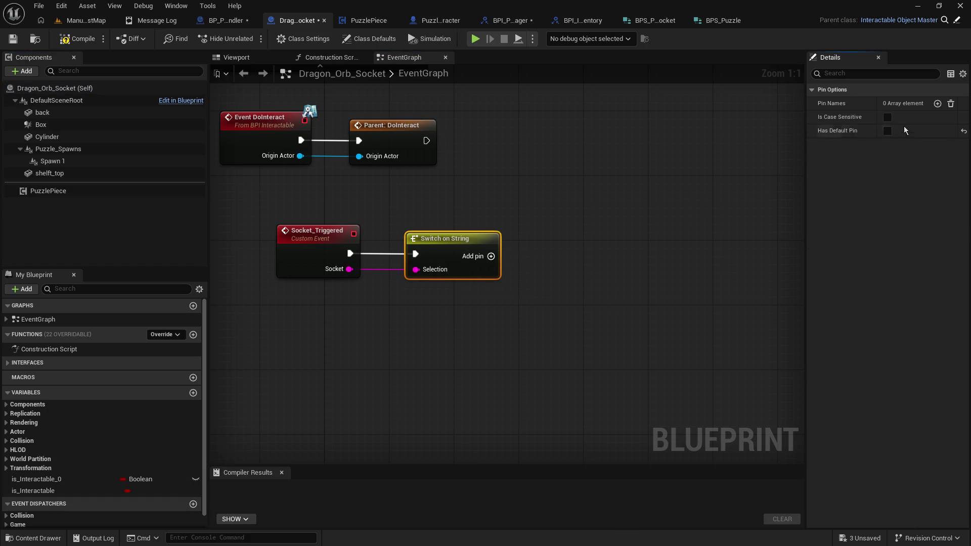
pyautogui.click(937, 103)
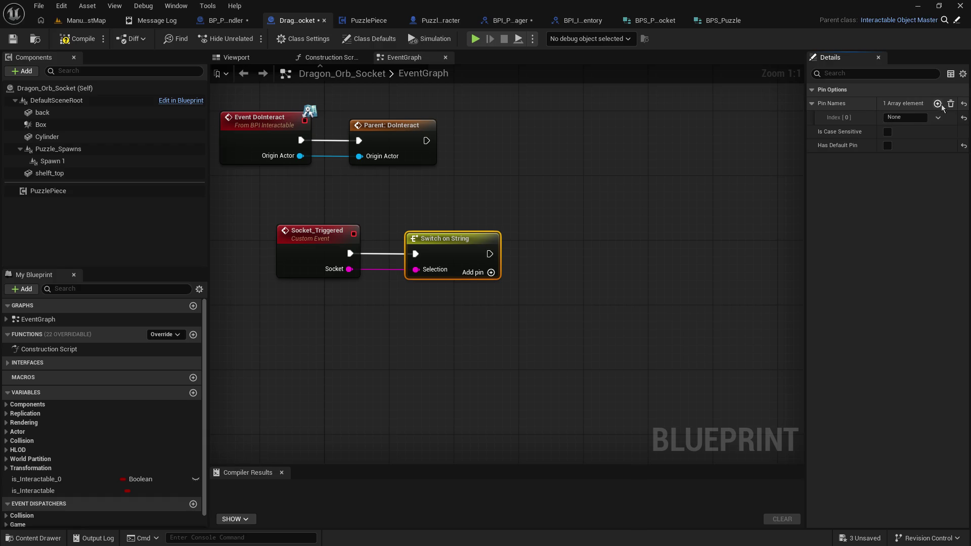
pyautogui.click(937, 103)
pyautogui.click(937, 103)
# Name the switch cases Minute Hand, Second Hand and Pendulum
pyautogui.click(894, 116)
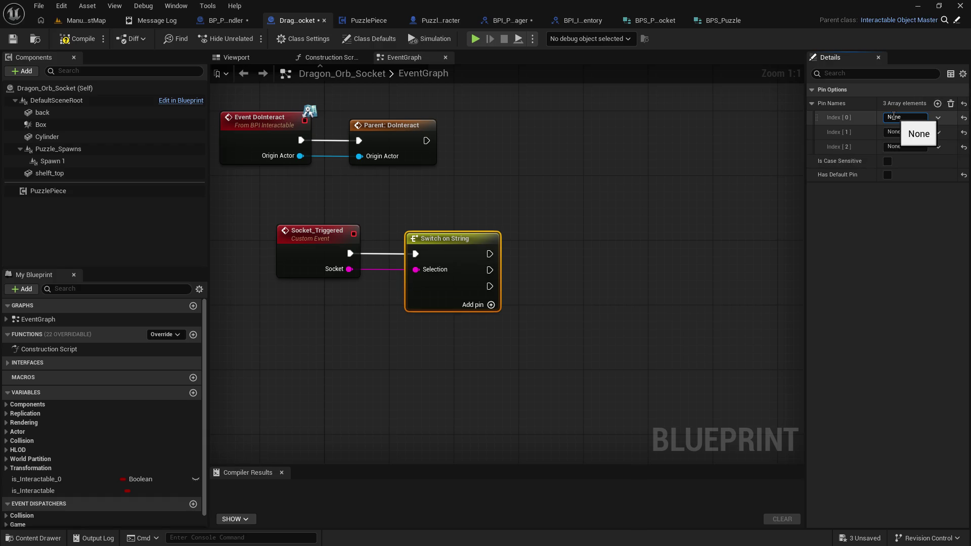
pyautogui.write('Min')
pyautogui.press('BackSpace')
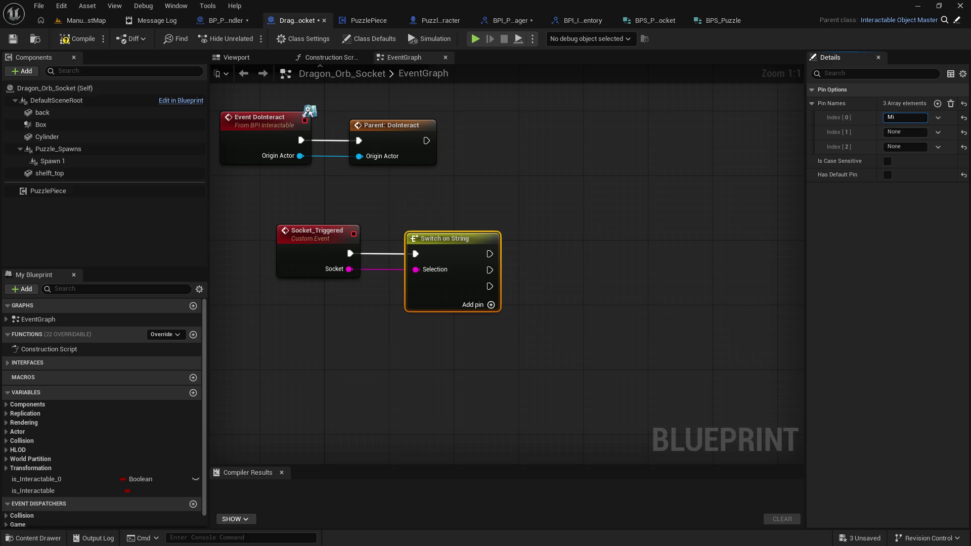
pyautogui.write('ute Hand')
pyautogui.press('Tab')
pyautogui.press('Tab')
pyautogui.write('Second Hand')
pyautogui.press('Tab')
pyautogui.press('Tab')
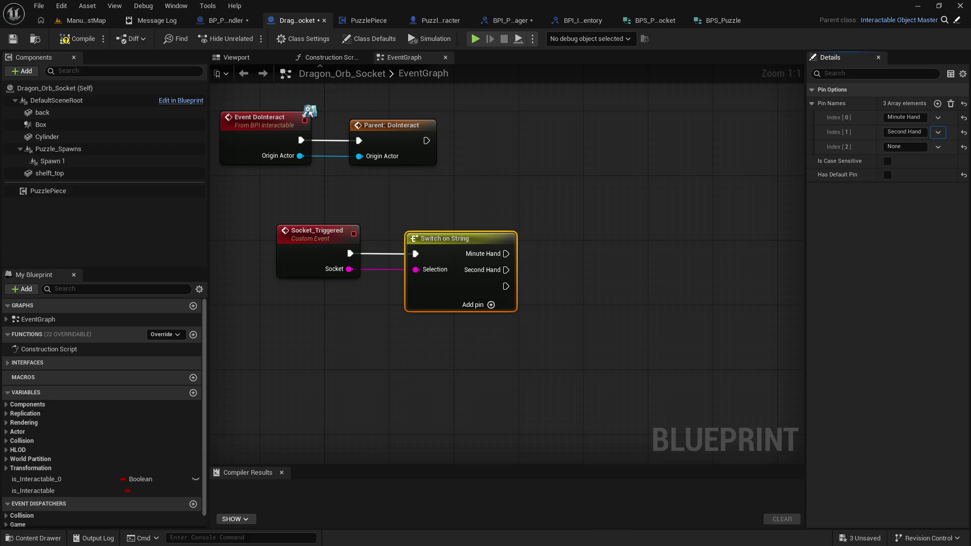
pyautogui.write('Pe')
pyautogui.write('m')
pyautogui.write('m')
pyautogui.press('Return')
pyautogui.click(711, 257)
pyautogui.press('Home')
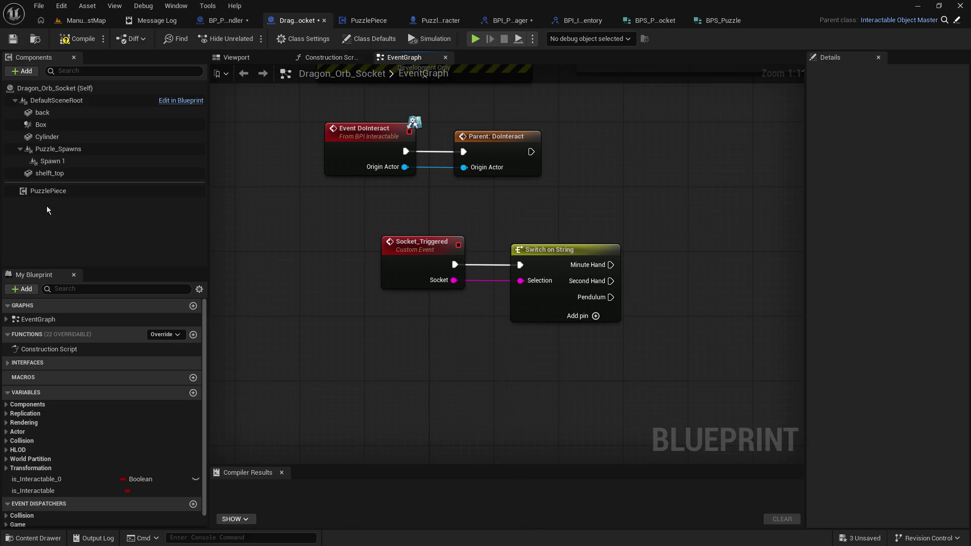
# Reposition the event and switch nodes, then open Puzzle_Test_Character's Inventory_HasItem function
pyautogui.moveTo(354, 219); pyautogui.dragTo(627, 345)
pyautogui.moveTo(420, 251)
pyautogui.mouseDown()
pyautogui.moveTo(355, 243)
pyautogui.moveTo(360, 232)
pyautogui.mouseUp()
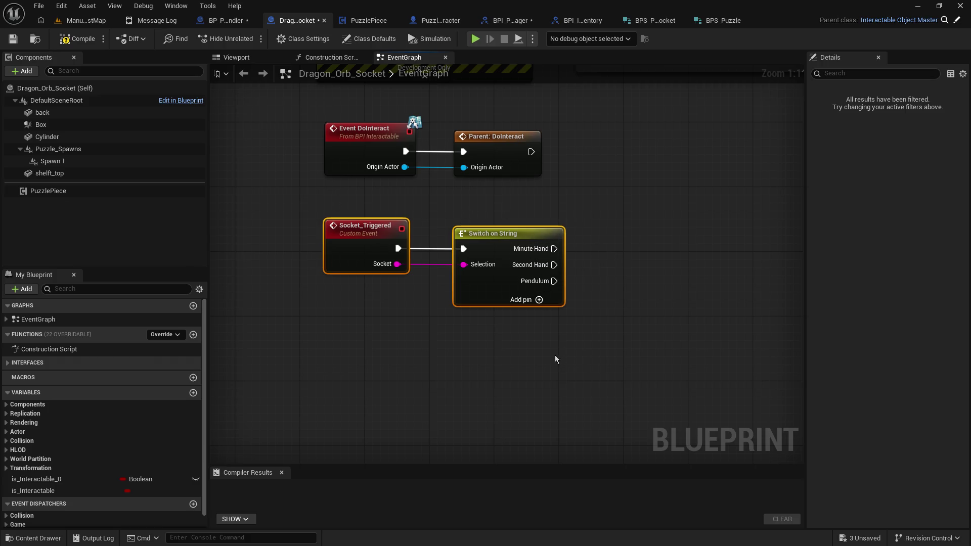
pyautogui.scroll(-2, 540, 356)
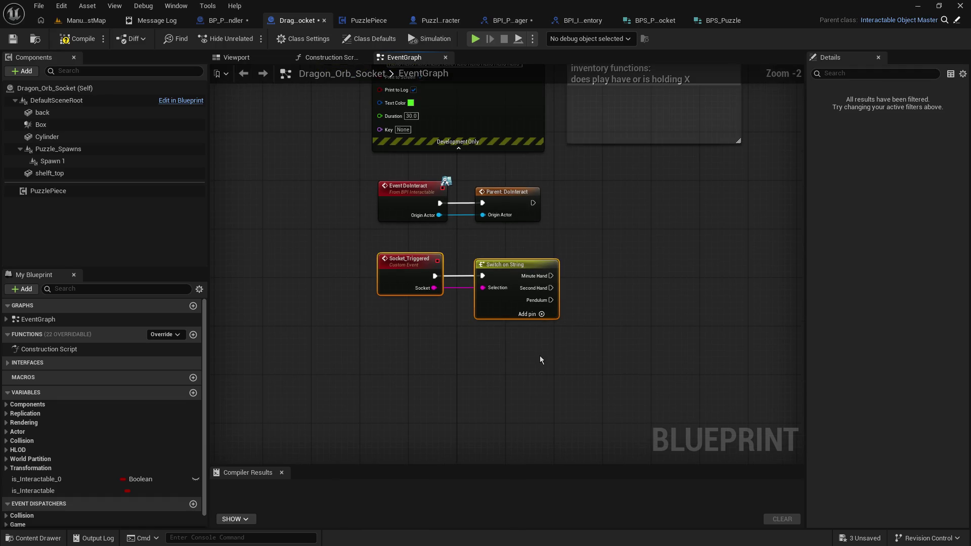
pyautogui.moveTo(347, 158)
pyautogui.mouseDown()
pyautogui.moveTo(344, 391)
pyautogui.moveTo(359, 210)
pyautogui.moveTo(326, 234)
pyautogui.mouseUp()
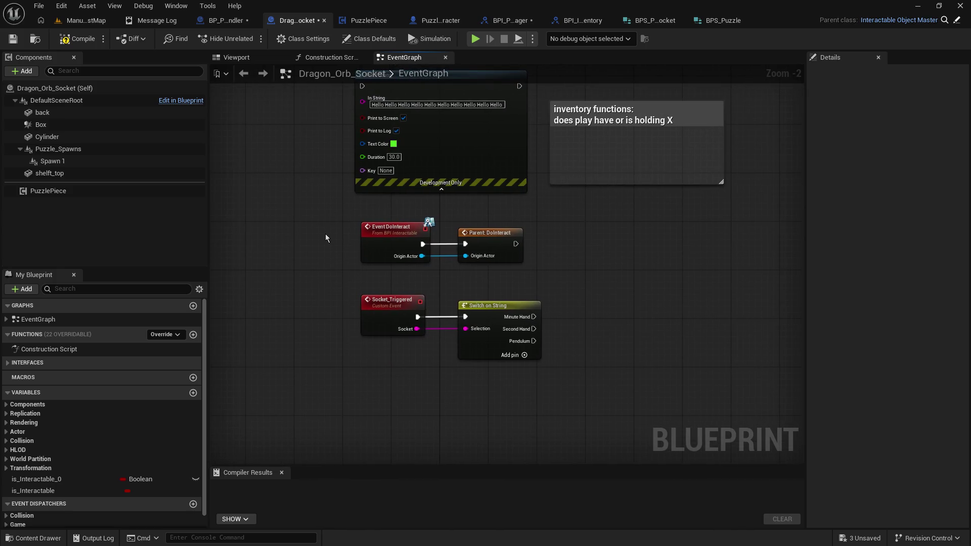
pyautogui.click(136, 228)
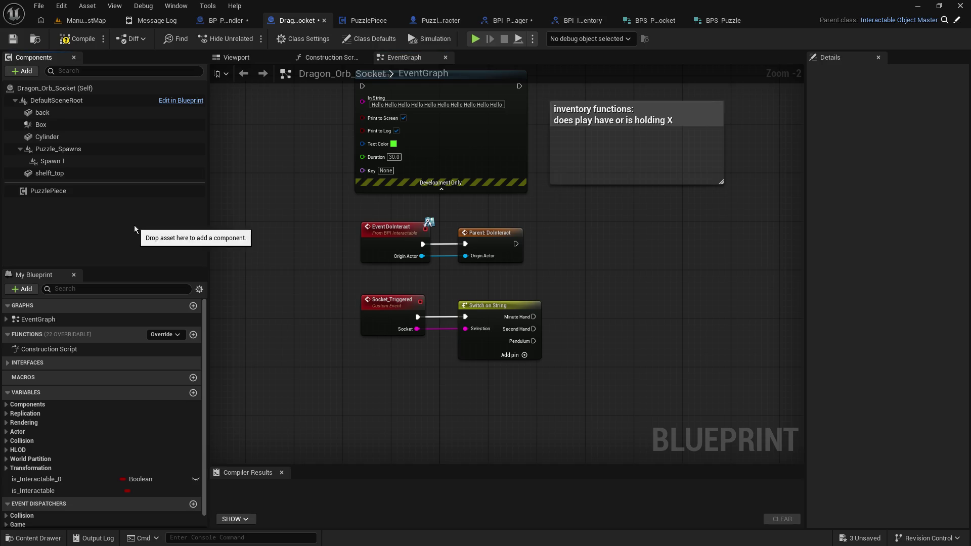
pyautogui.scroll(-1, 167, 423)
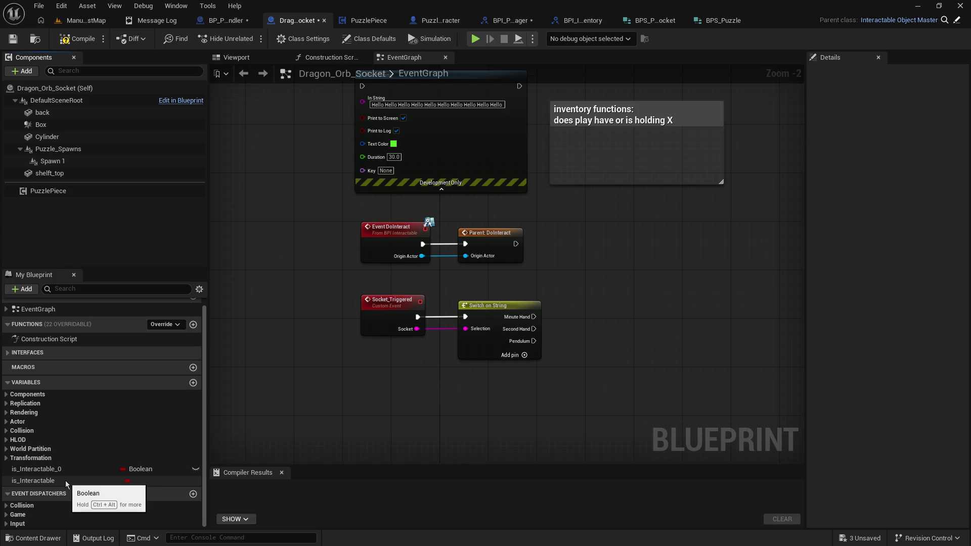
pyautogui.click(53, 192)
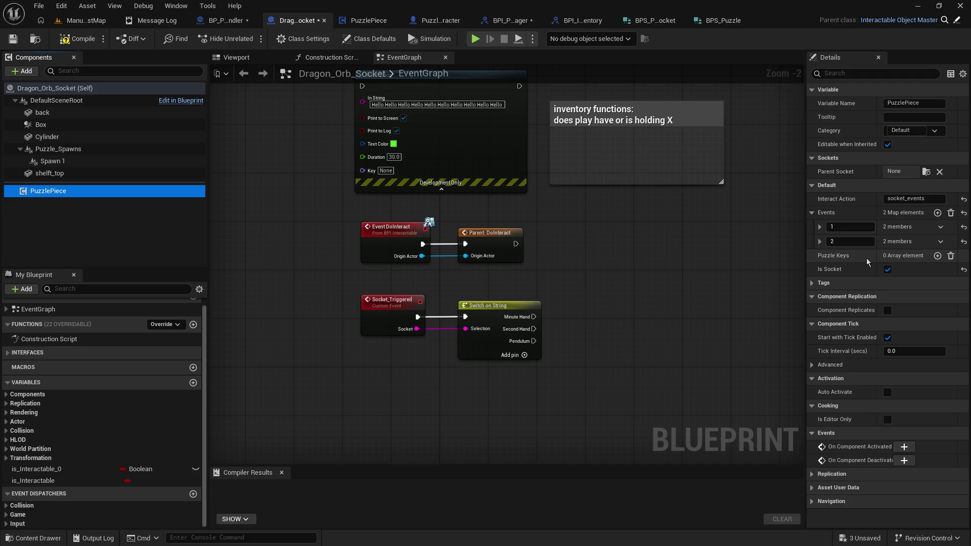
pyautogui.click(441, 22)
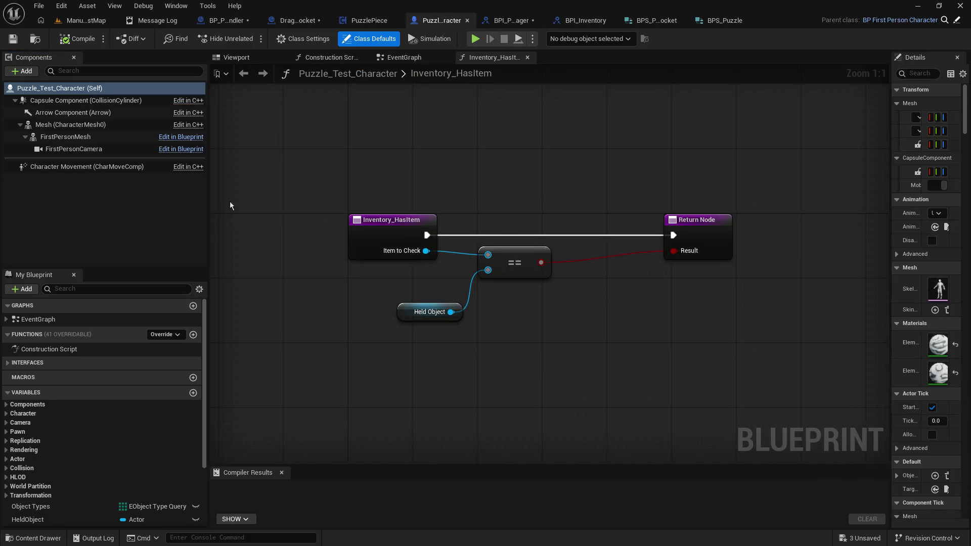
# Add a PuzzlePiece variable named Sockets with Expose on Spawn enabled
pyautogui.click(675, 24)
pyautogui.click(388, 21)
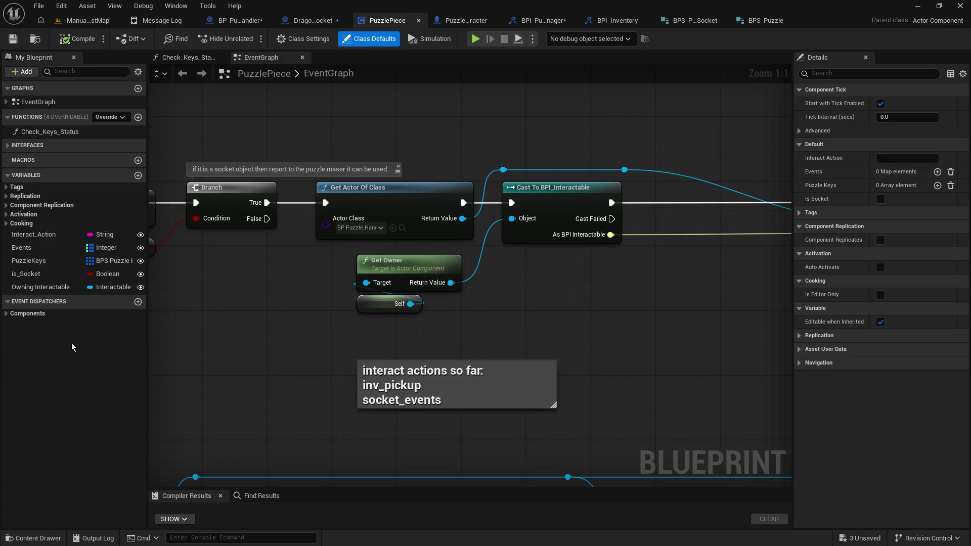
pyautogui.click(137, 175)
pyautogui.write('Sockets')
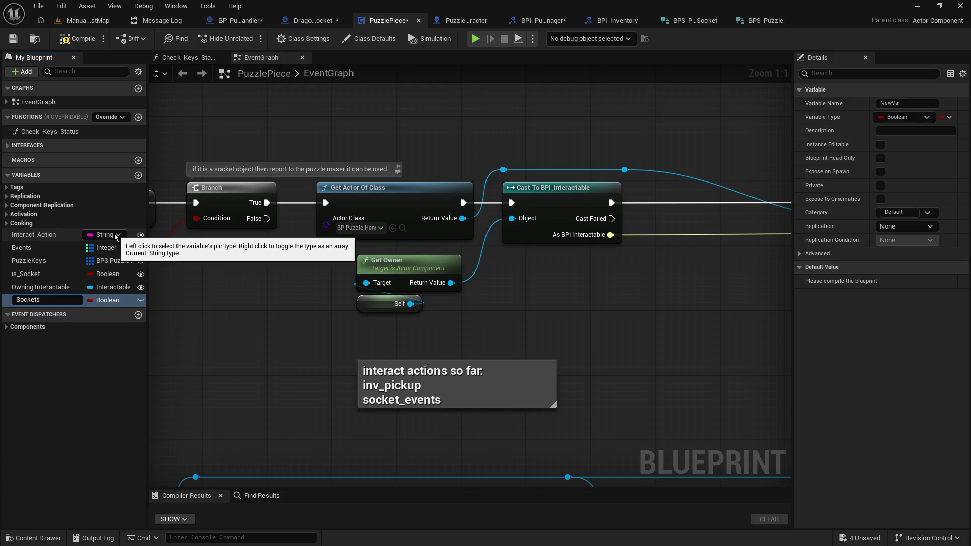
pyautogui.press('Return')
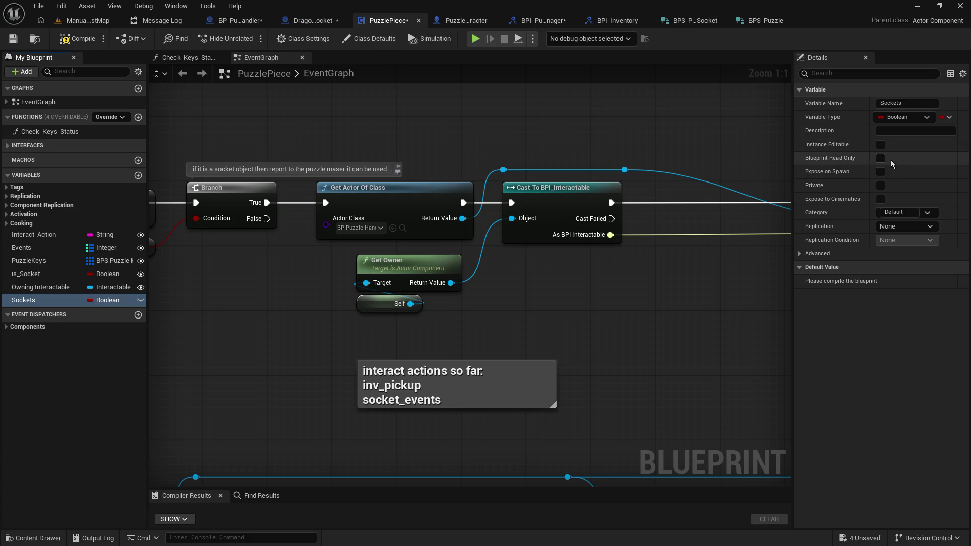
pyautogui.click(881, 172)
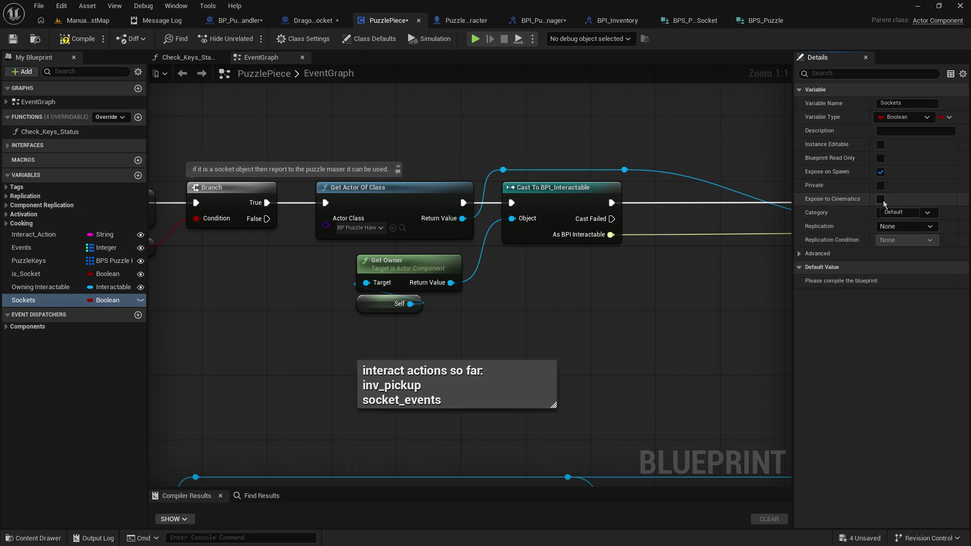
# Make Sockets a String array, compile, and add one empty entry on Dragon_Orb_Socket
pyautogui.click(912, 117)
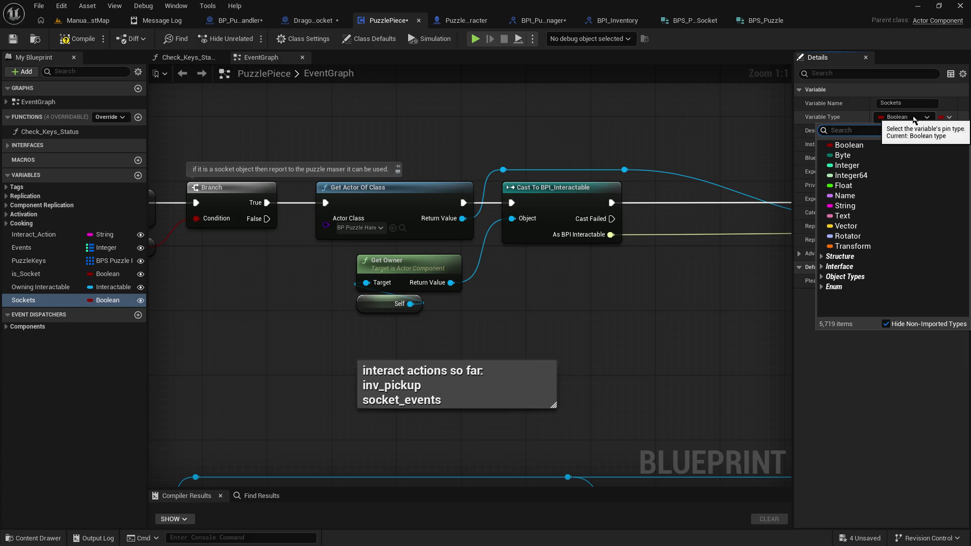
pyautogui.click(867, 205)
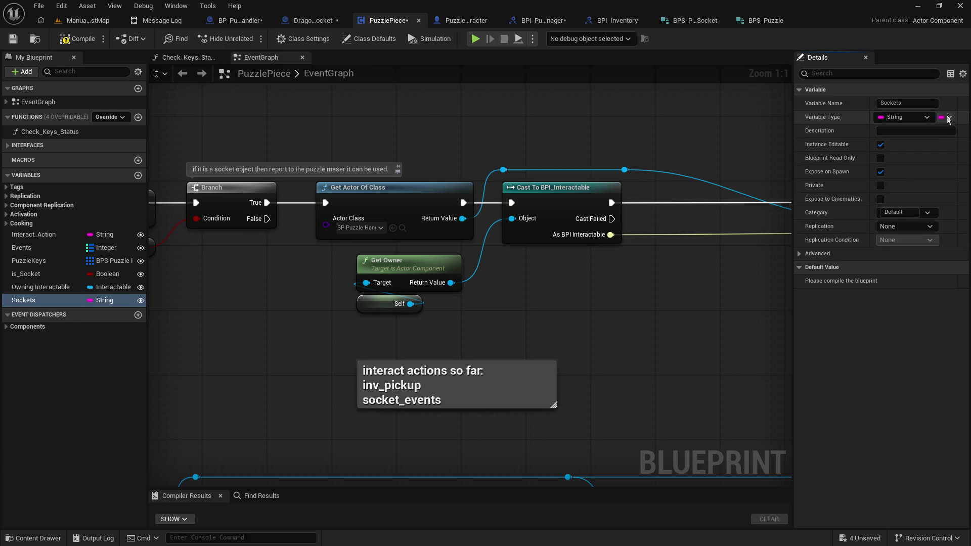
pyautogui.click(949, 117)
pyautogui.click(930, 145)
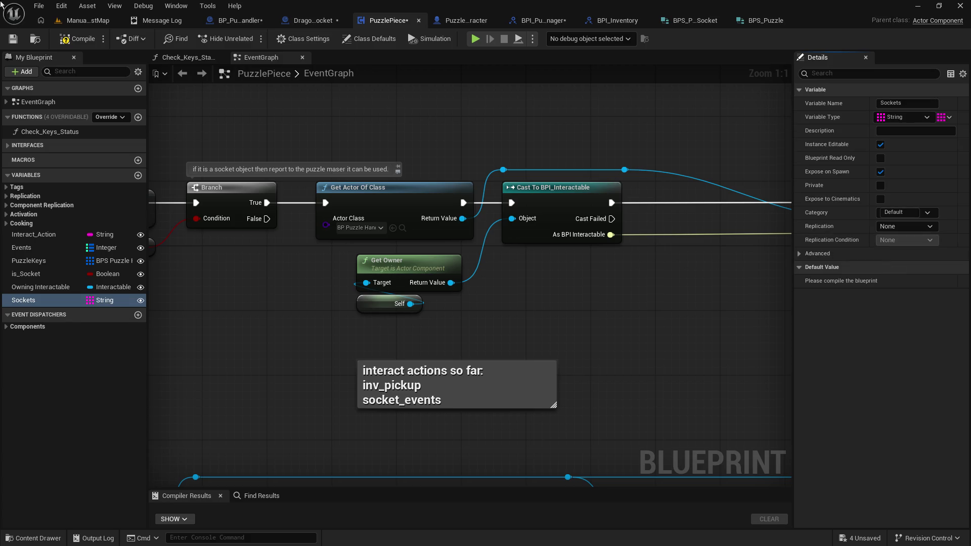
pyautogui.click(66, 40)
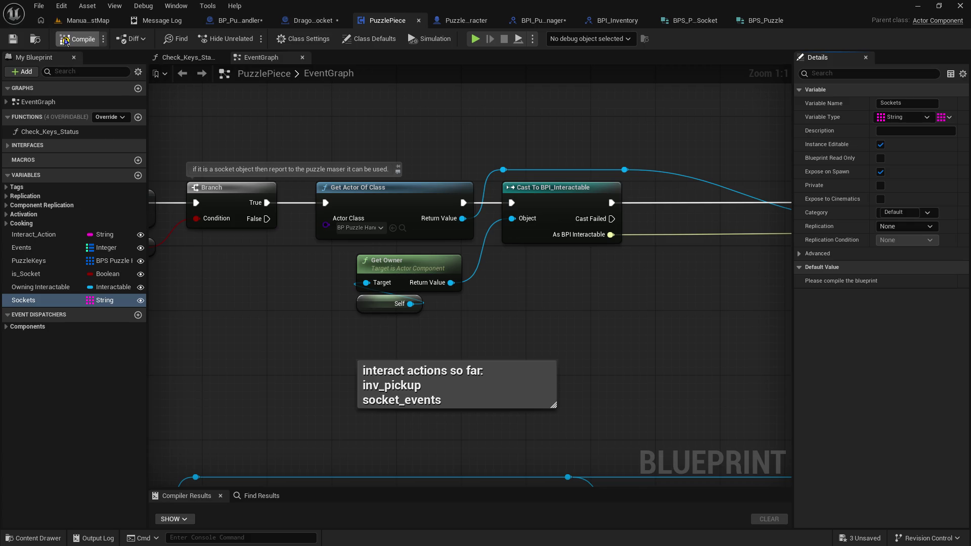
pyautogui.click(76, 39)
pyautogui.click(311, 20)
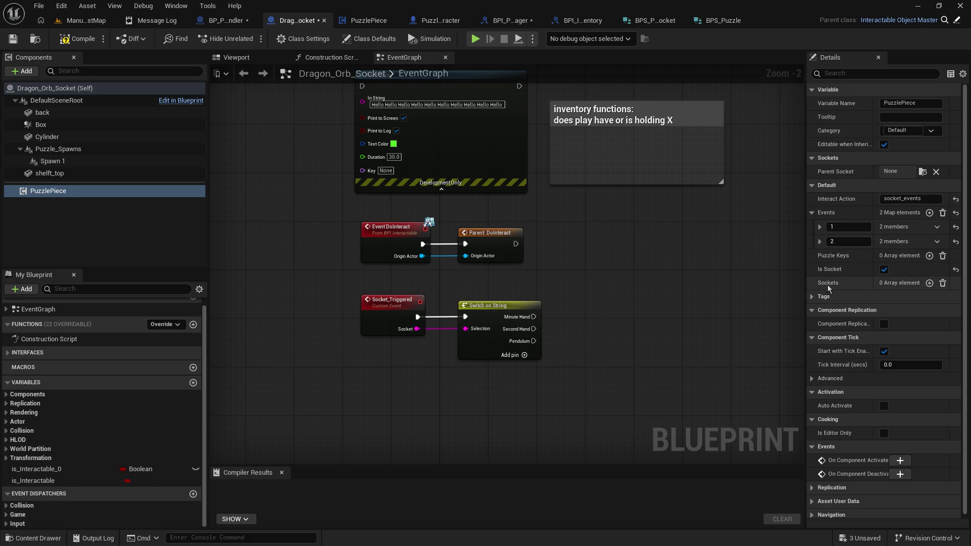
pyautogui.click(929, 283)
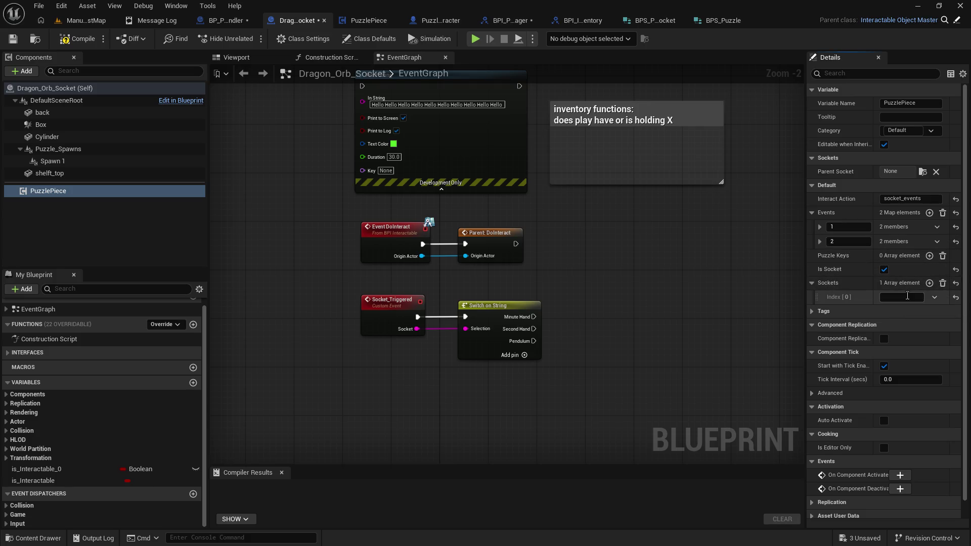
# Fill Dragon_Orb_Socket's Sockets array with Minute Hand, Second Hand and Pendulum at indices 0–2
pyautogui.write('Minute Hand')
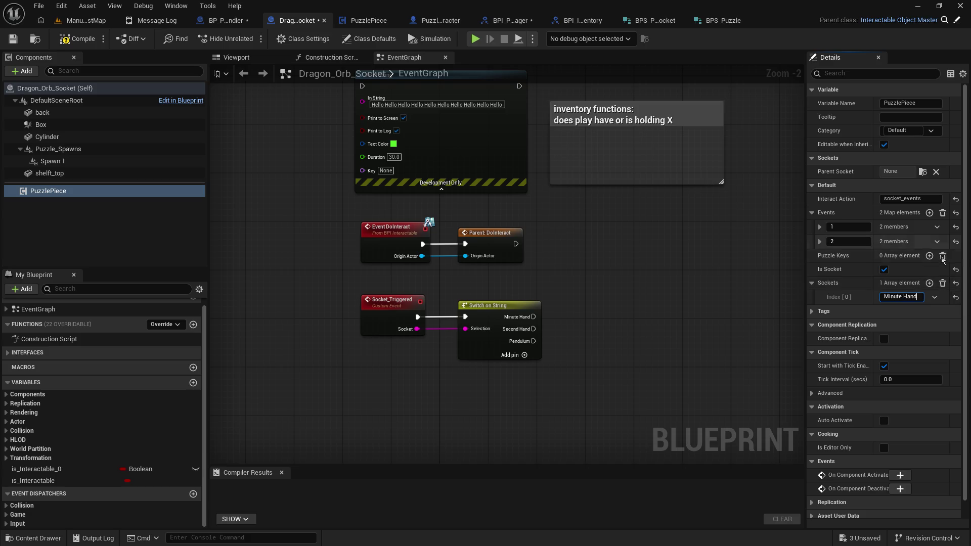
pyautogui.click(929, 284)
pyautogui.click(929, 283)
pyautogui.click(900, 311)
pyautogui.write('Second Hand')
pyautogui.press('Tab')
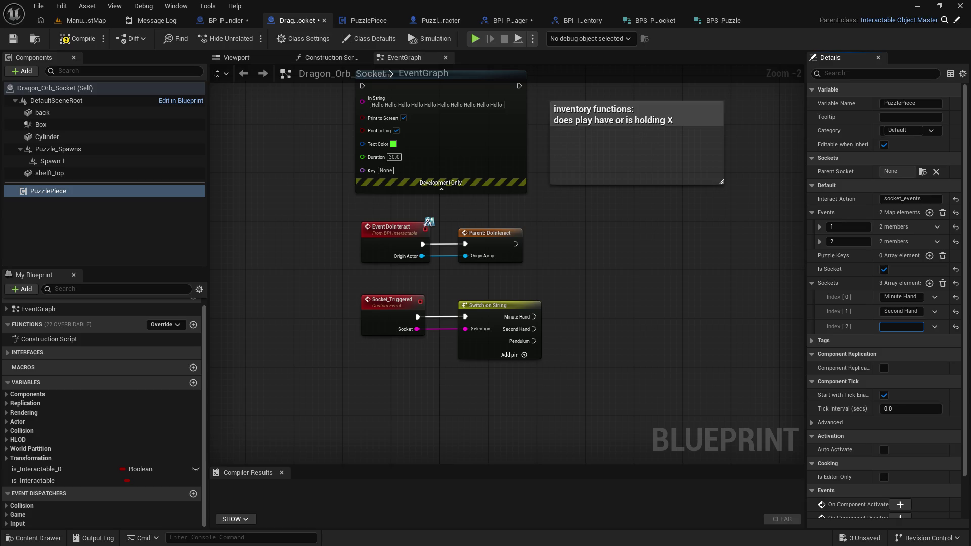
pyautogui.write('Pendulu')
pyautogui.write('m')
pyautogui.press('Return')
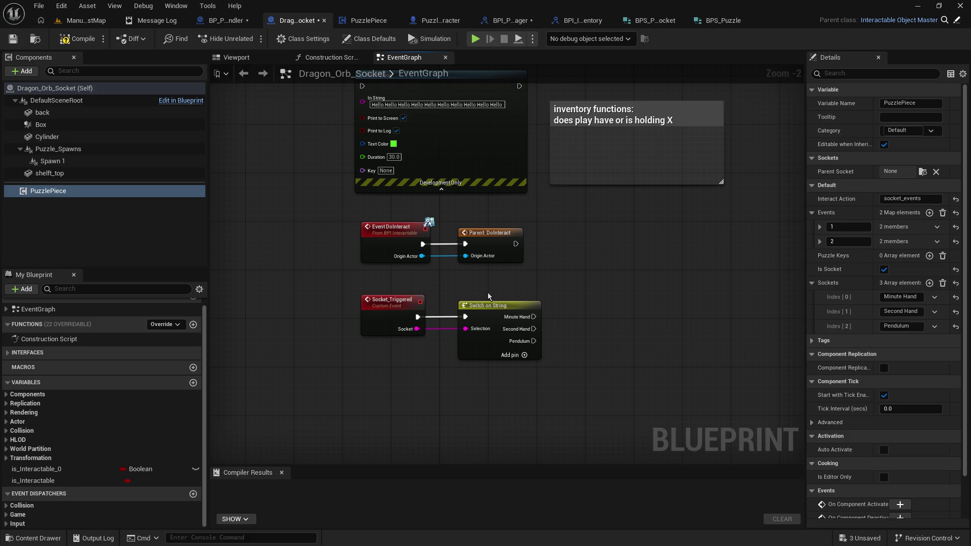
# Review Dragon_Orb_Socket's Class Settings alongside its Socket_Triggered and Switch on String nodes
pyautogui.moveTo(488, 292); pyautogui.dragTo(491, 252)
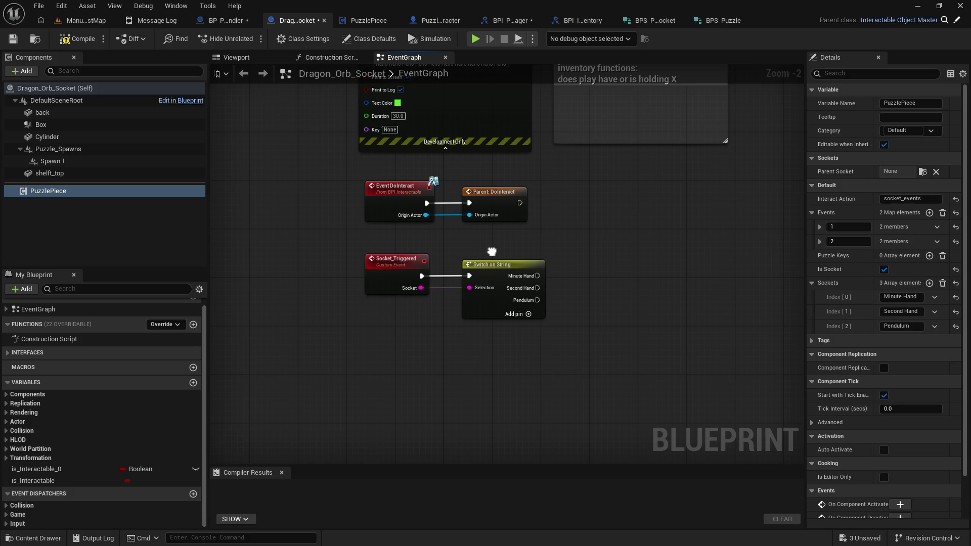
pyautogui.moveTo(492, 251); pyautogui.dragTo(494, 255)
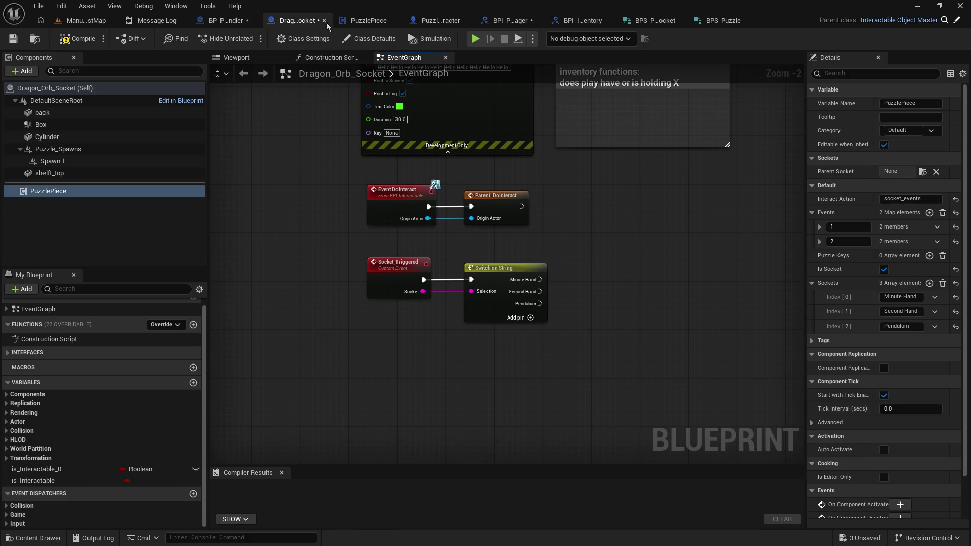
pyautogui.click(300, 39)
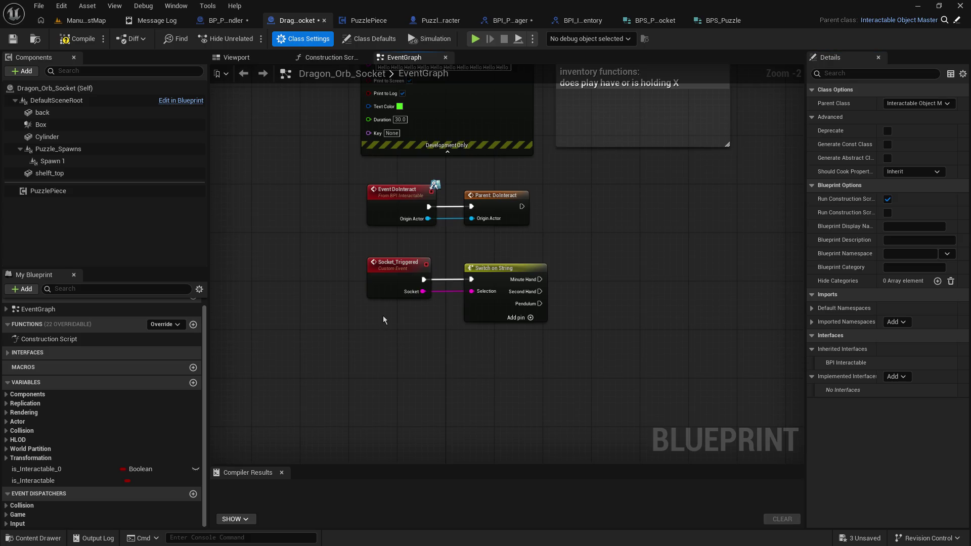
pyautogui.moveTo(343, 241); pyautogui.dragTo(603, 330)
pyautogui.click(621, 269)
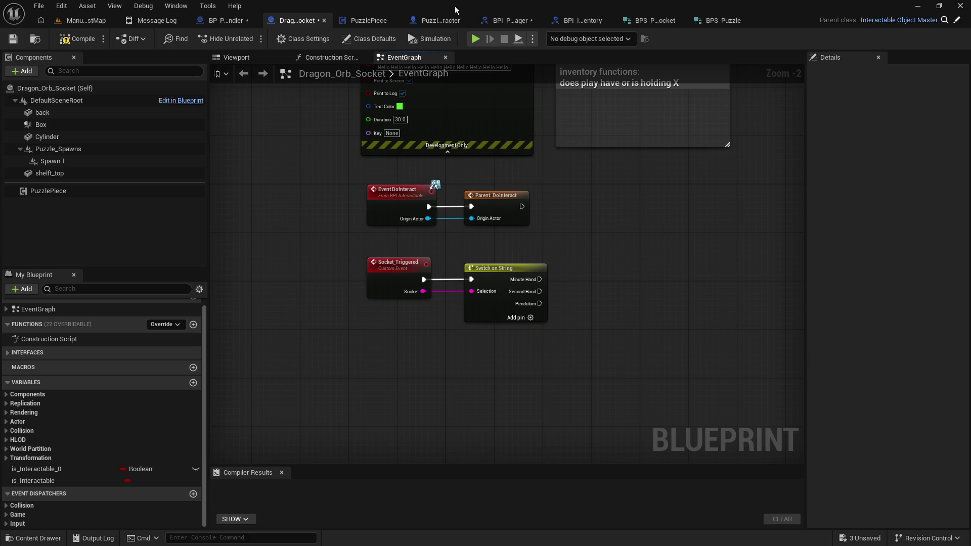
# Check PuzzlePiece's Class Settings and BP_Puzzle_Handler, then return to the ManualTestMap level editor
pyautogui.click(366, 20)
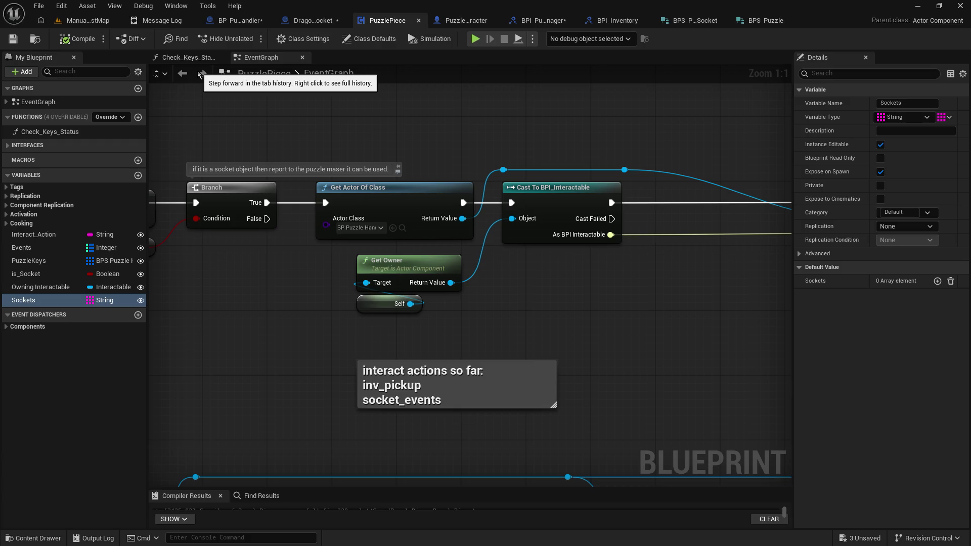
pyautogui.click(288, 42)
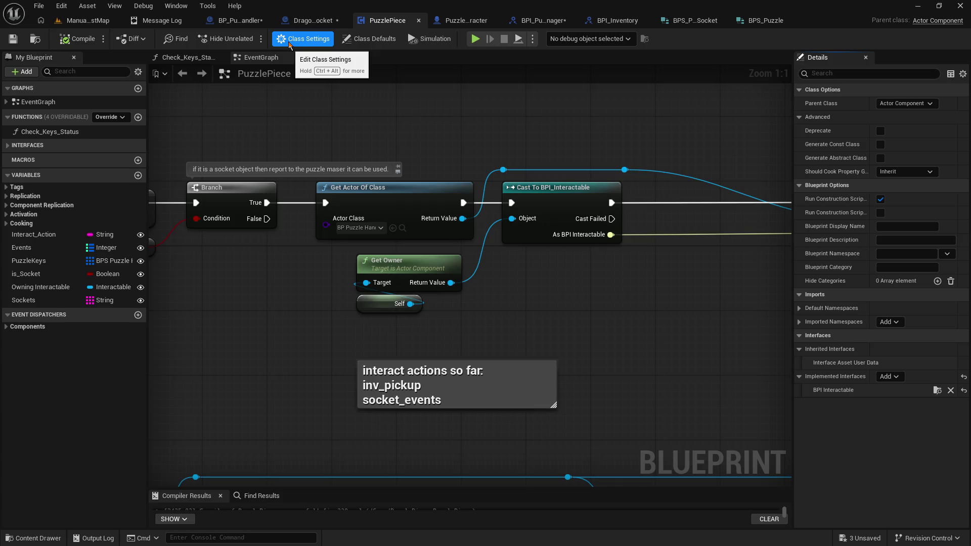
pyautogui.click(248, 21)
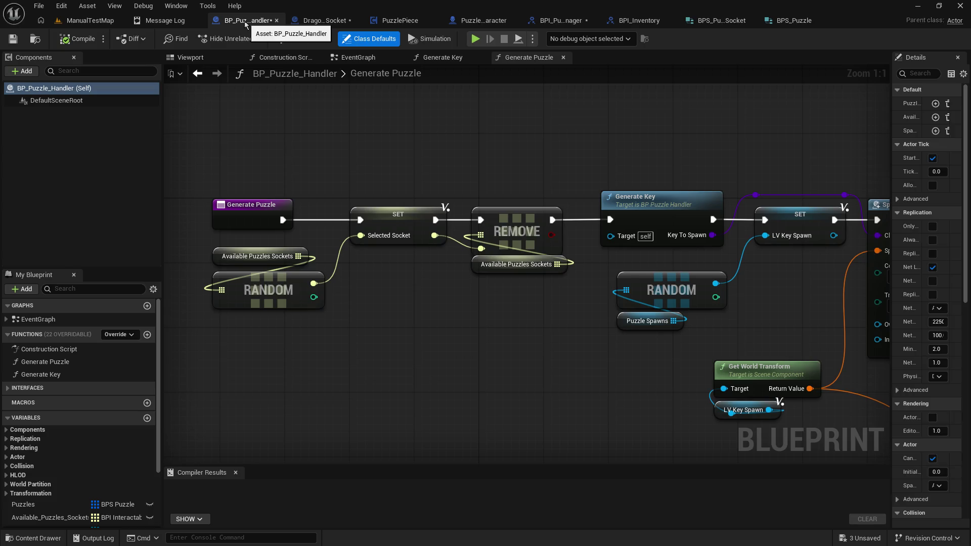
pyautogui.click(319, 20)
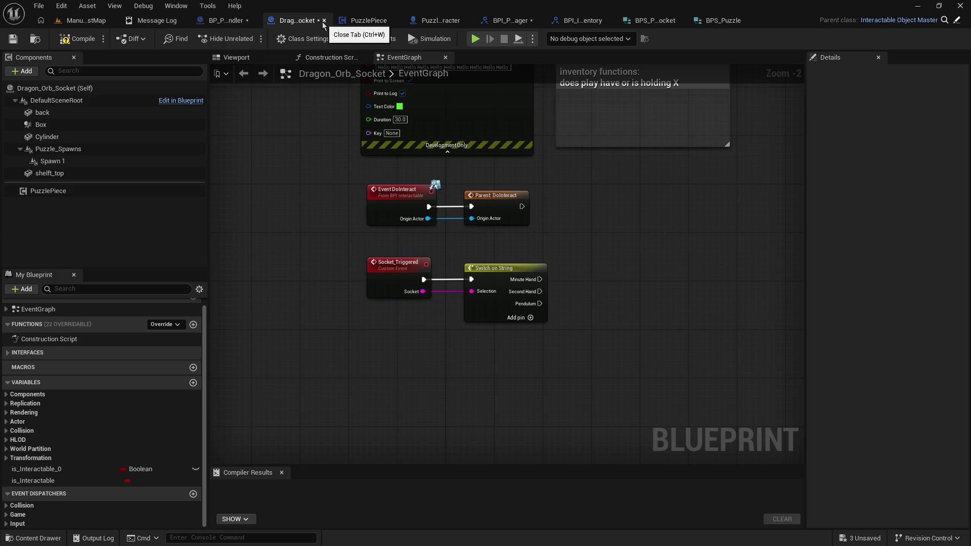
pyautogui.moveTo(313, 167)
pyautogui.mouseDown()
pyautogui.moveTo(325, 313)
pyautogui.moveTo(328, 230)
pyautogui.mouseUp()
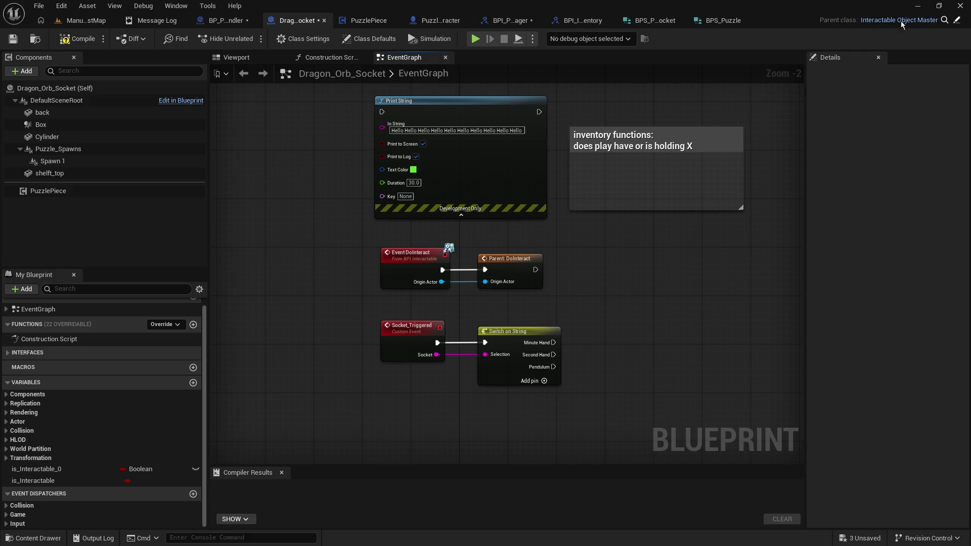
pyautogui.hotkey('alt', 'Tab')
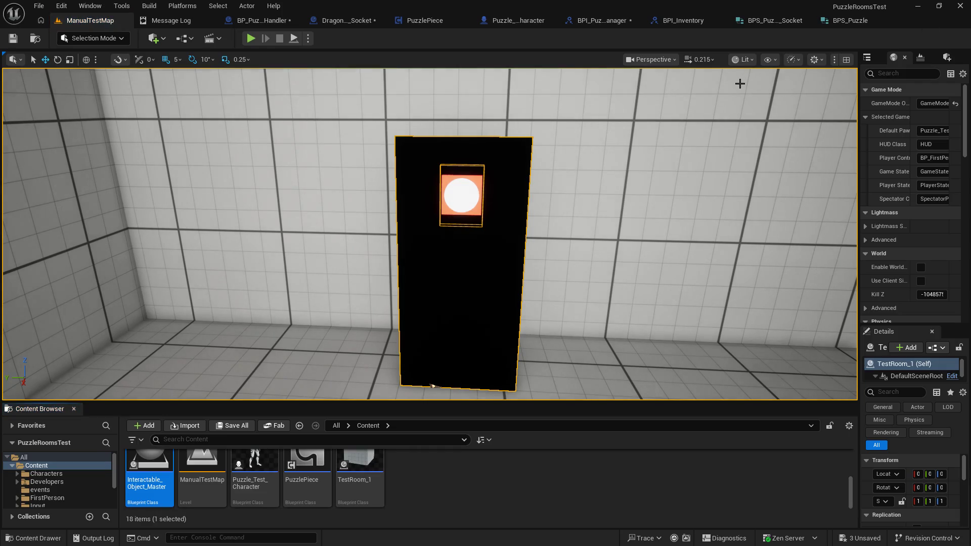
# Review Interactable_Object_Master's DoInteract-by-tag event graph, then return to Dragon_Orb_Socket
pyautogui.doubleClick(142, 482)
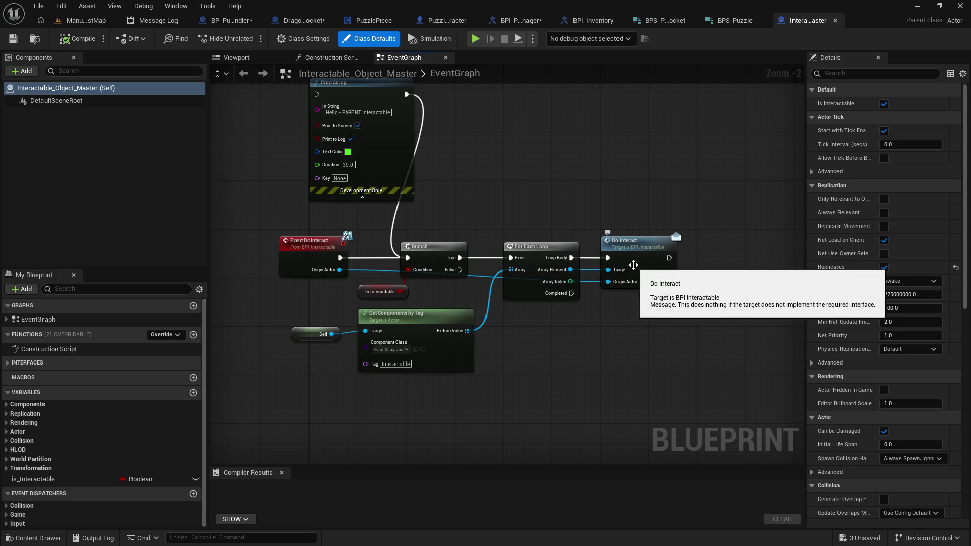
pyautogui.scroll(2, 388, 410)
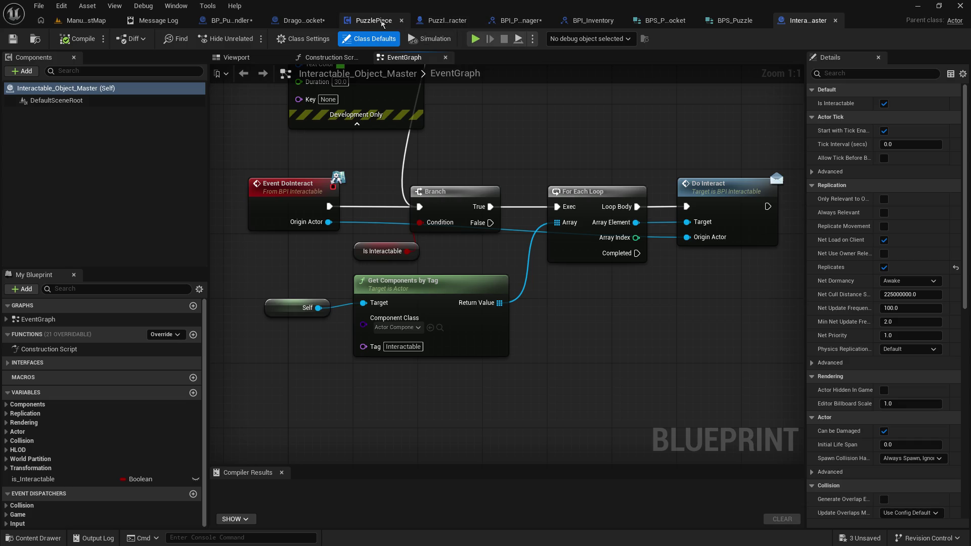
pyautogui.click(291, 20)
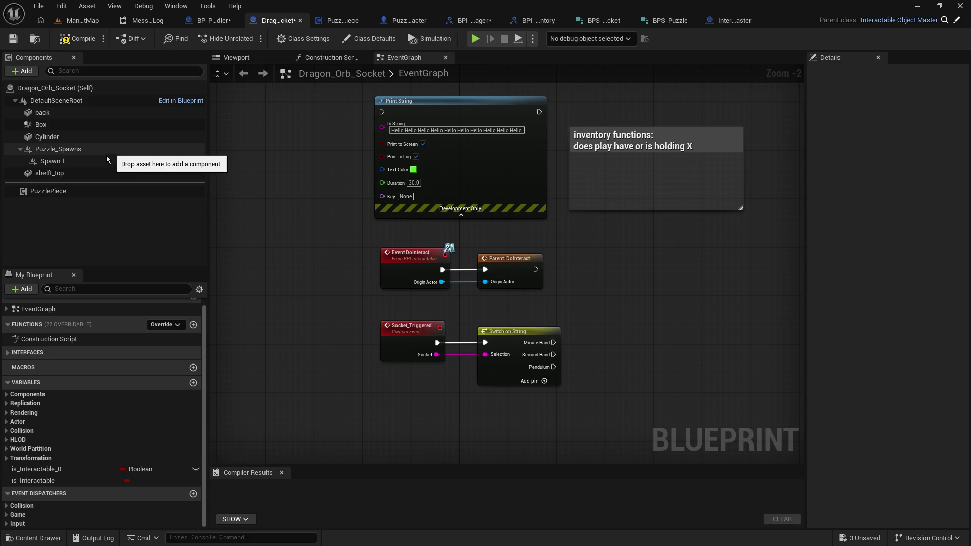
# Look over Interactable_Object_Master, BPI_Puzzle_Manager and Puzzle_Test_Character, then show PuzzlePiece's class defaults
pyautogui.click(86, 187)
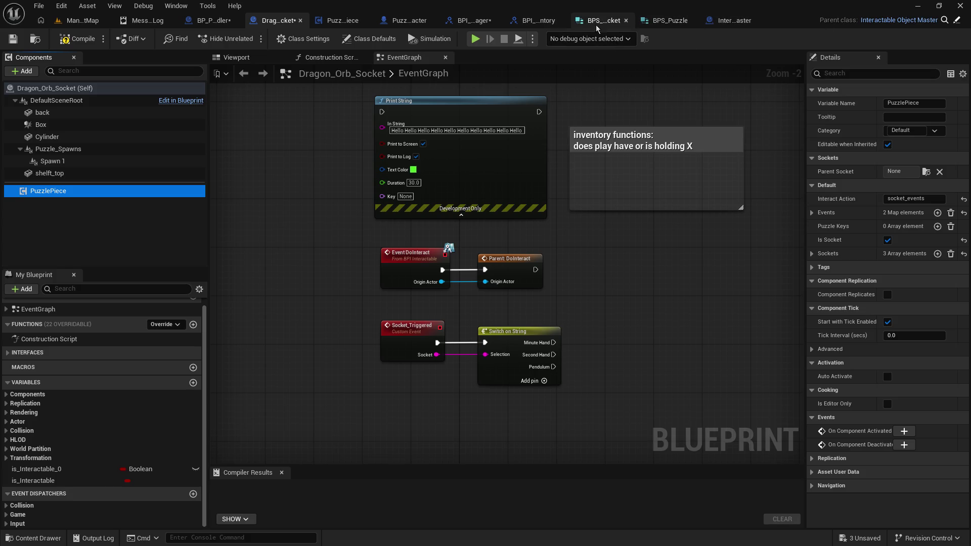
pyautogui.click(728, 20)
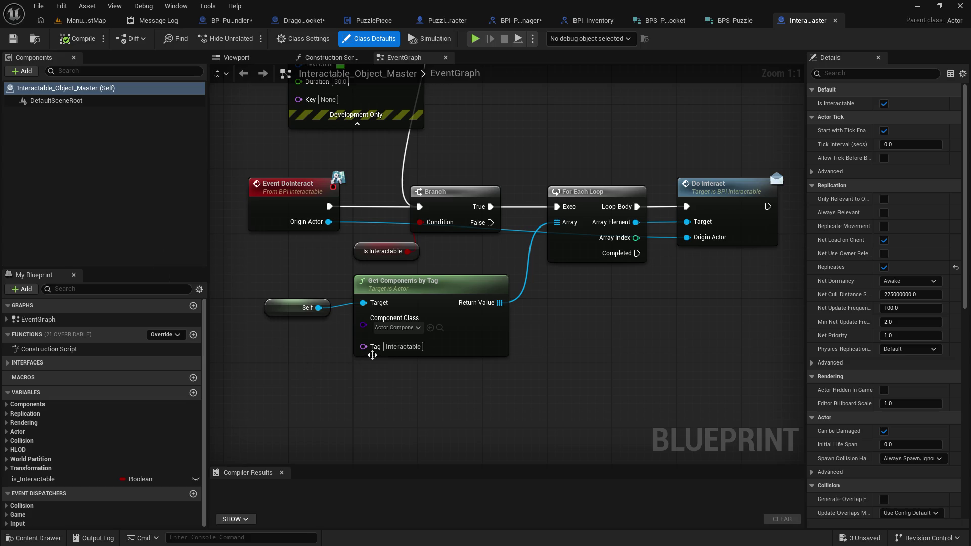
pyautogui.click(526, 23)
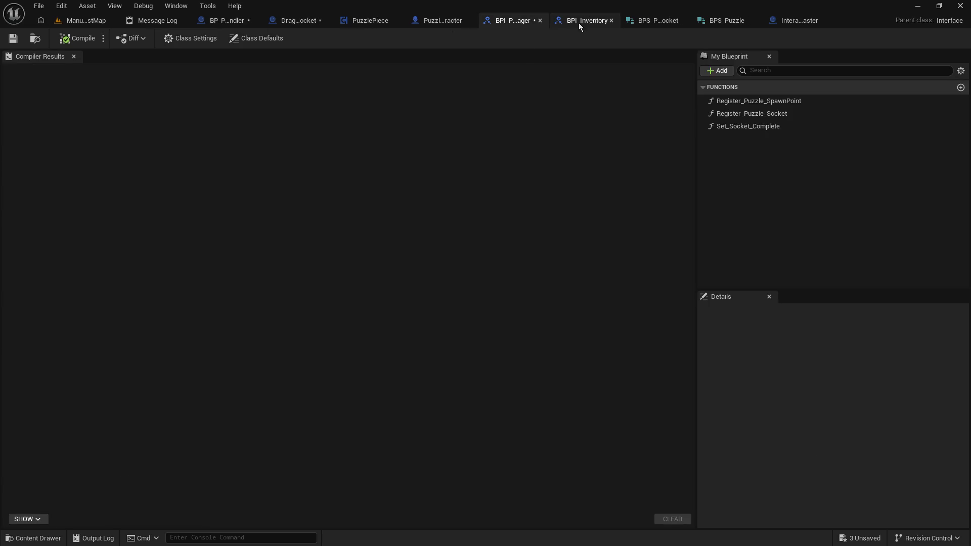
pyautogui.click(445, 23)
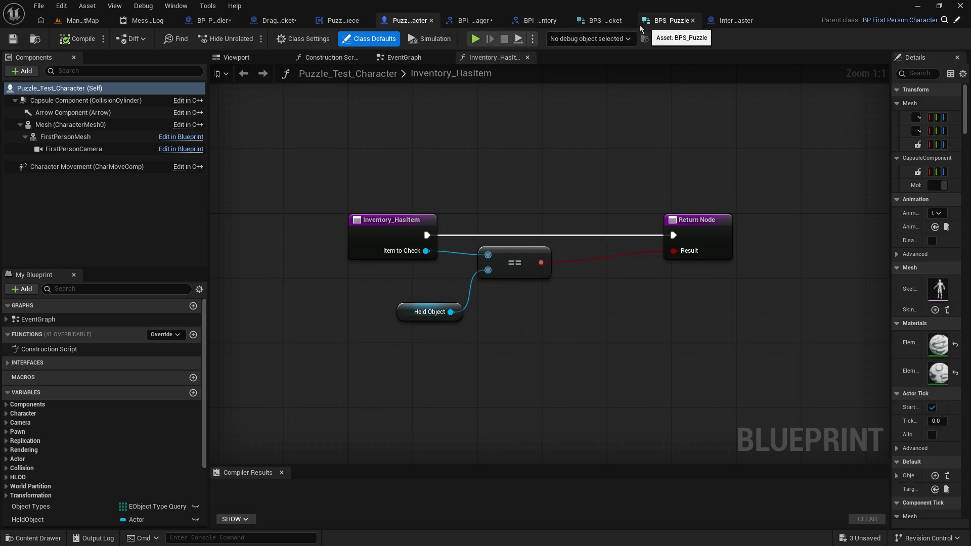
pyautogui.click(343, 20)
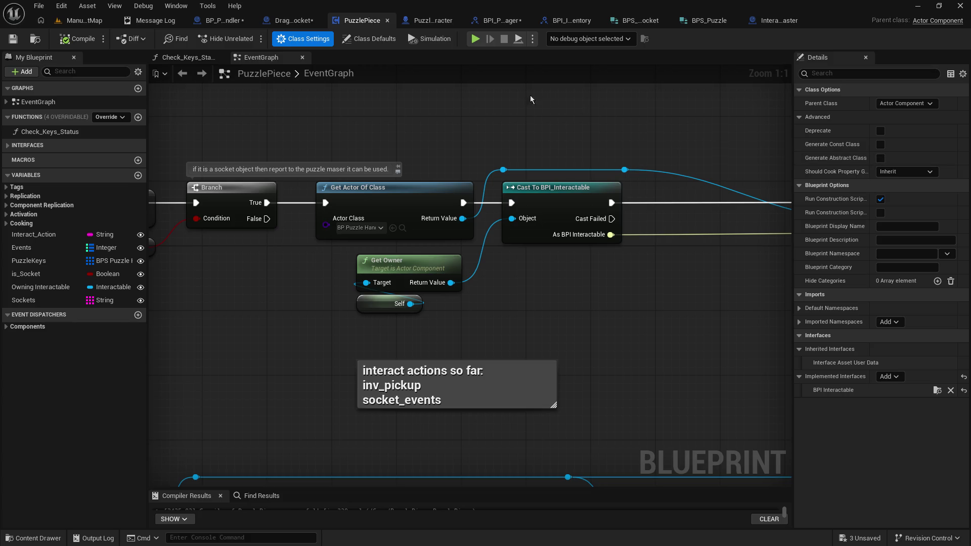
pyautogui.click(357, 44)
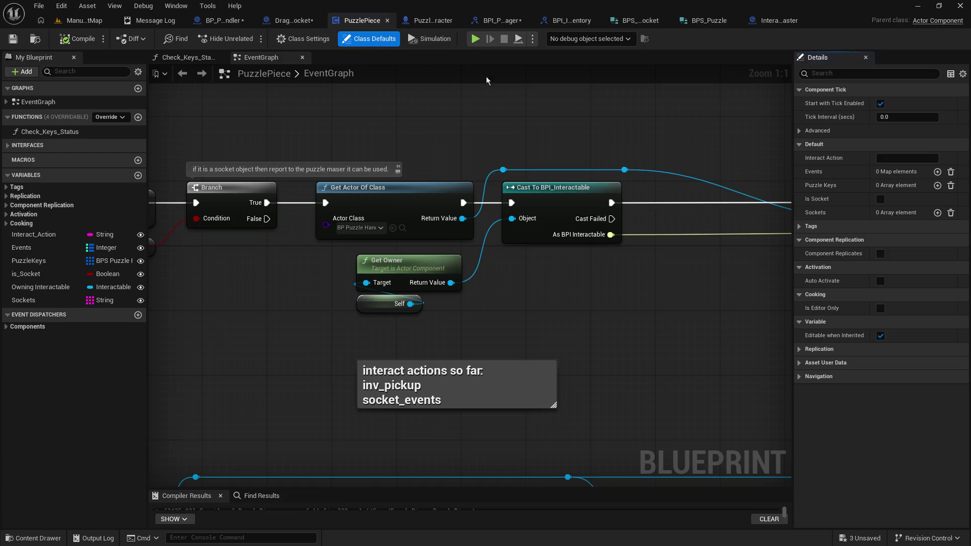
# Expand Tags and Component Tags to reveal the Interactable tag at Index 0
pyautogui.click(800, 226)
pyautogui.click(799, 240)
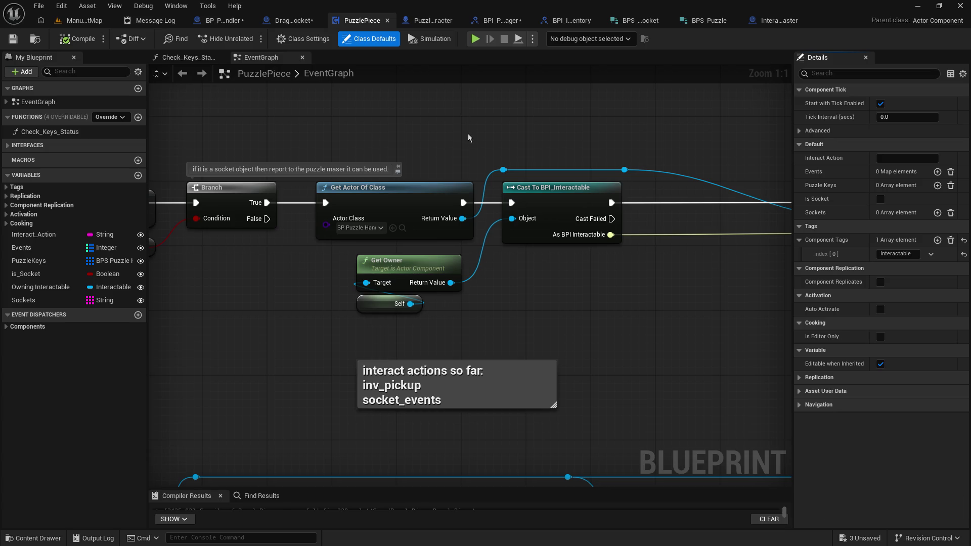
# Review Dragon_Orb_Socket's Class Settings showing the BPI Interactable interface, then revisit Interactable_Object_Master
pyautogui.click(285, 23)
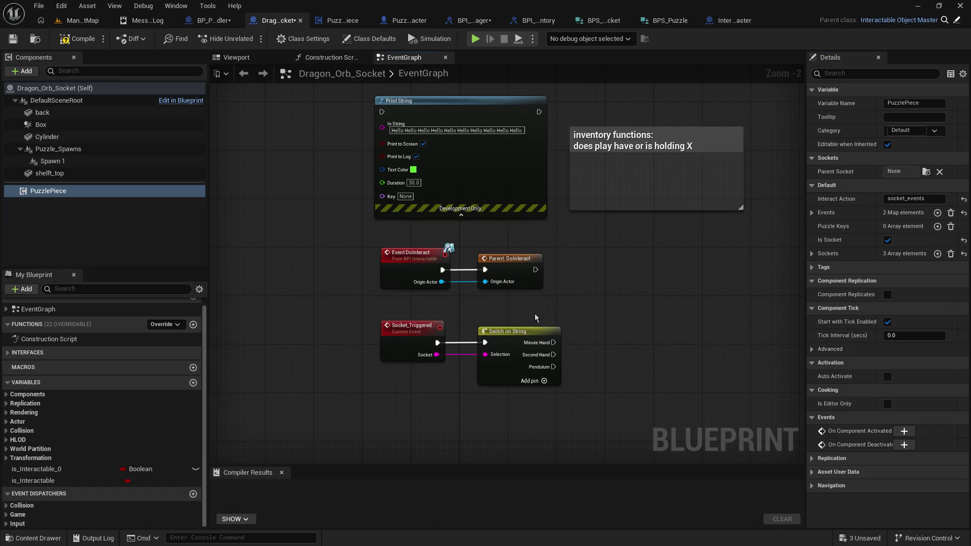
pyautogui.moveTo(535, 313); pyautogui.dragTo(532, 245)
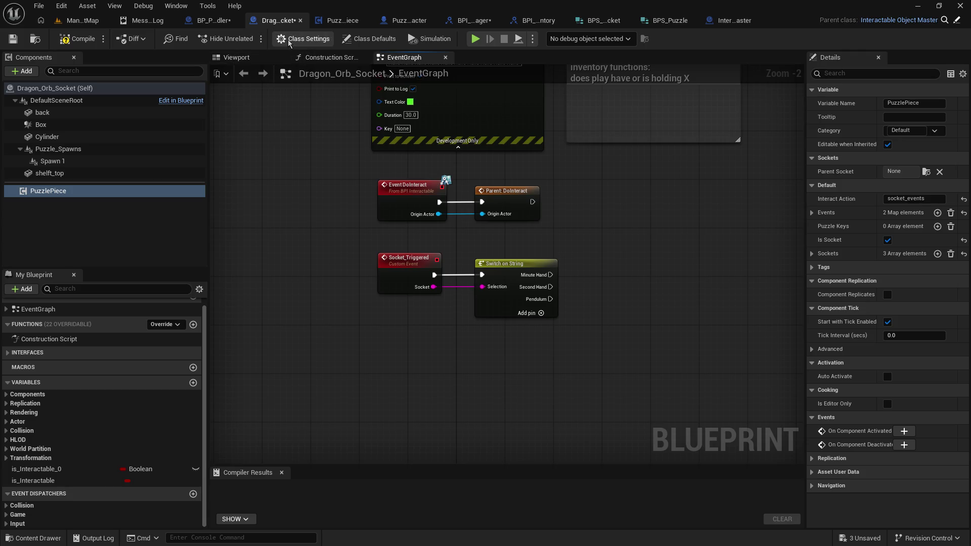
pyautogui.click(310, 40)
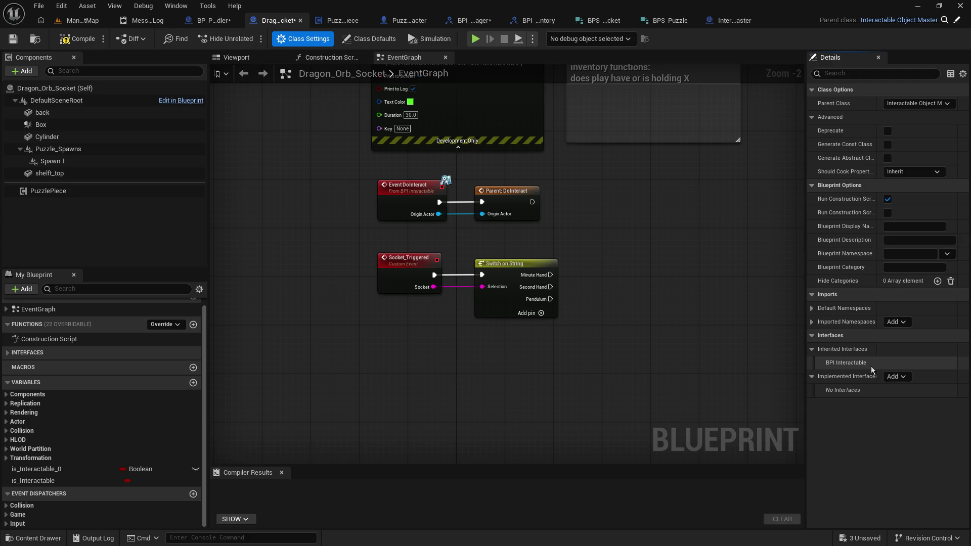
pyautogui.moveTo(526, 351); pyautogui.dragTo(479, 397)
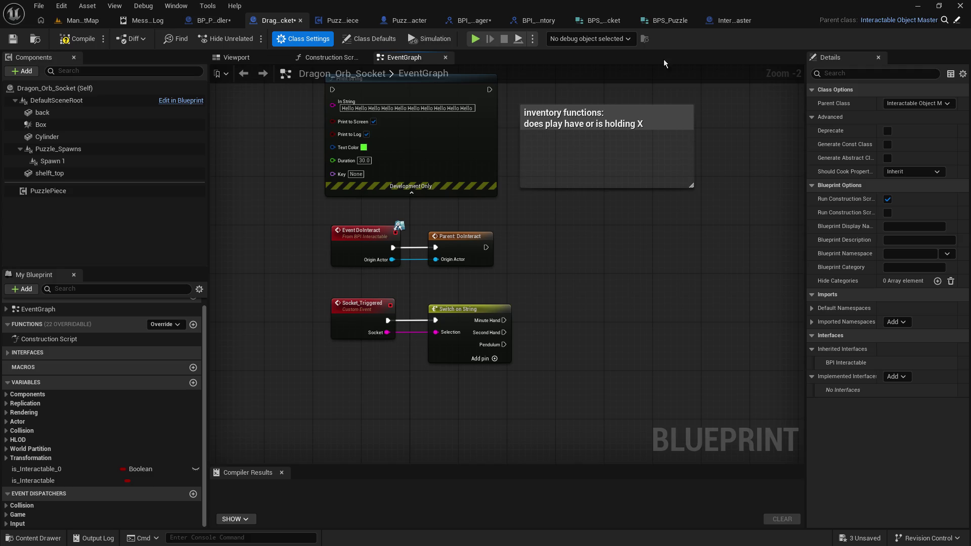
pyautogui.click(731, 20)
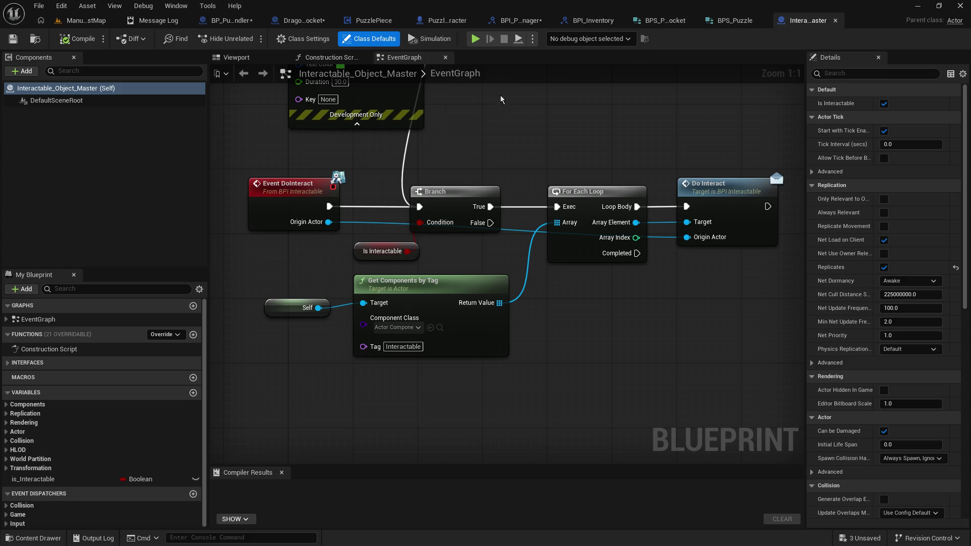
pyautogui.click(294, 22)
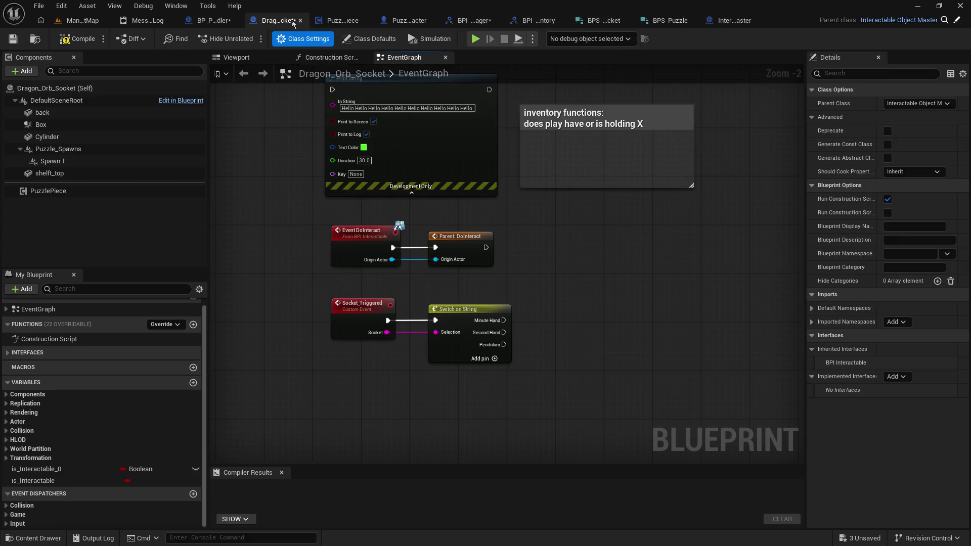
pyautogui.click(47, 196)
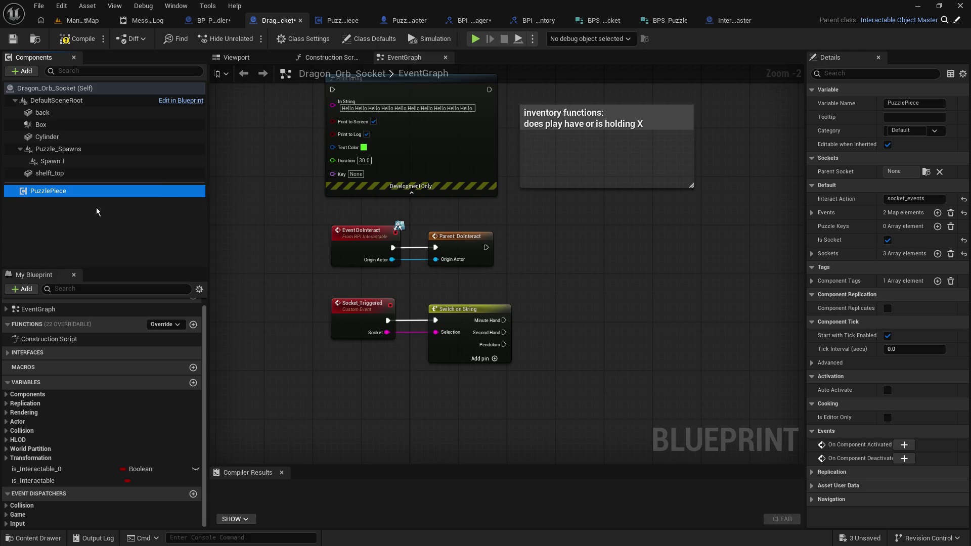
pyautogui.moveTo(257, 314); pyautogui.dragTo(270, 283)
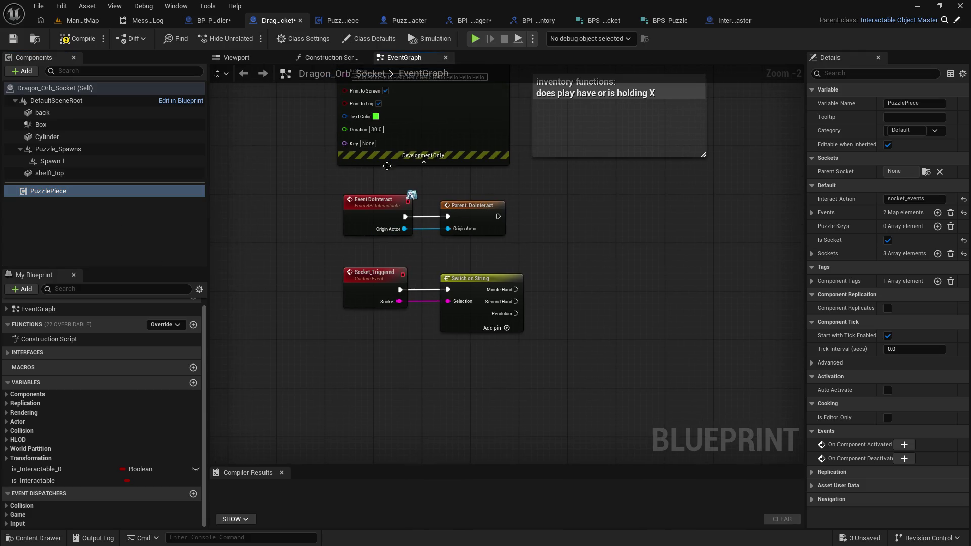
pyautogui.moveTo(542, 270)
pyautogui.mouseDown()
pyautogui.moveTo(253, 296)
pyautogui.moveTo(307, 297)
pyautogui.mouseUp()
pyautogui.moveTo(299, 264)
pyautogui.mouseDown()
pyautogui.moveTo(510, 384)
pyautogui.moveTo(491, 384)
pyautogui.mouseUp()
pyautogui.click(491, 385)
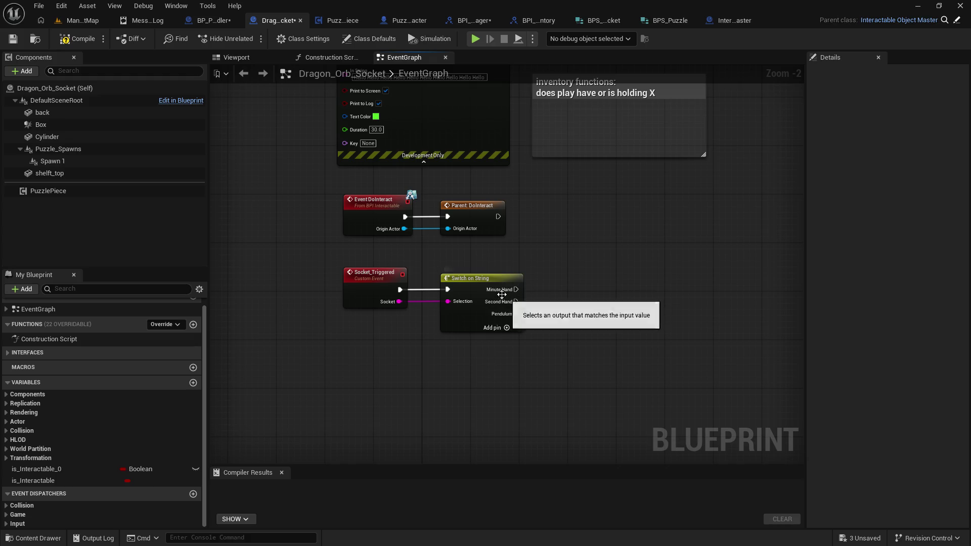
pyautogui.click(495, 309)
pyautogui.click(607, 394)
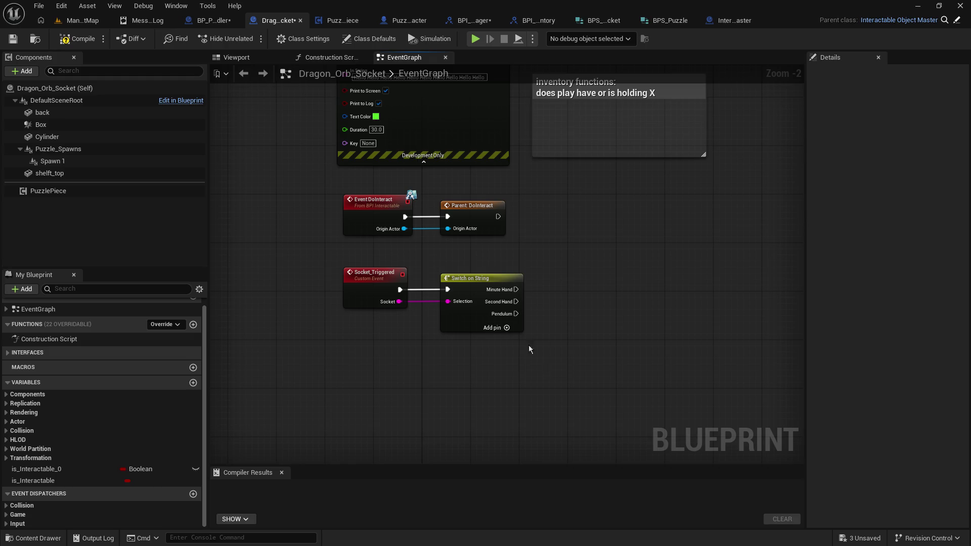
# Copy the Socket_Triggered and Switch on String nodes and paste them into PuzzlePiece's graph
pyautogui.moveTo(542, 358); pyautogui.dragTo(338, 263)
pyautogui.rightClick(360, 285)
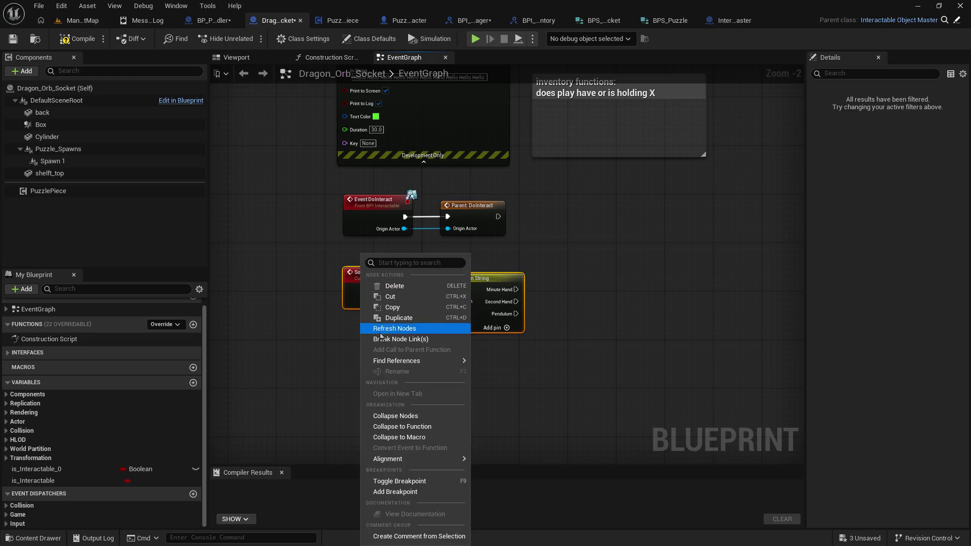
pyautogui.click(429, 308)
pyautogui.click(343, 20)
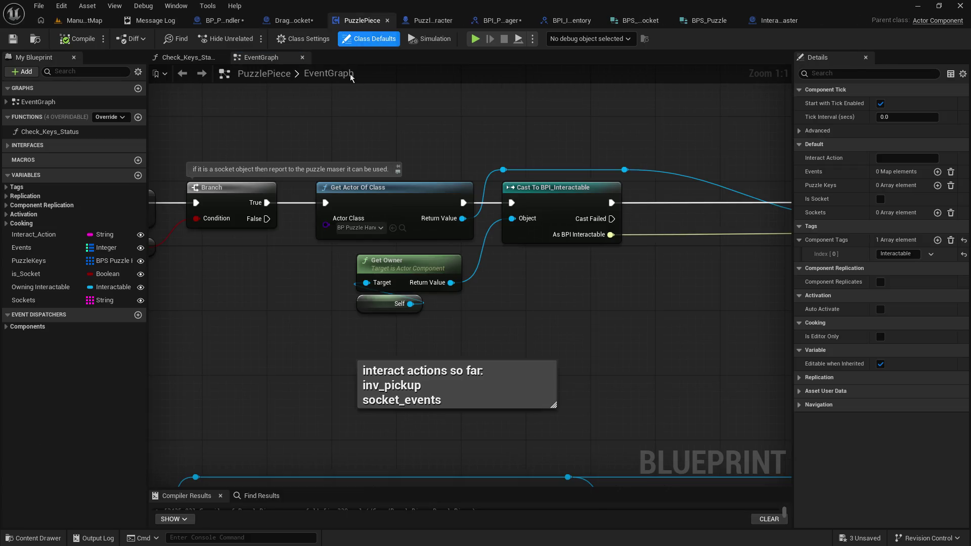
pyautogui.scroll(-3, 448, 254)
pyautogui.moveTo(445, 81); pyautogui.dragTo(427, 108)
pyautogui.rightClick(324, 329)
pyautogui.click(291, 326)
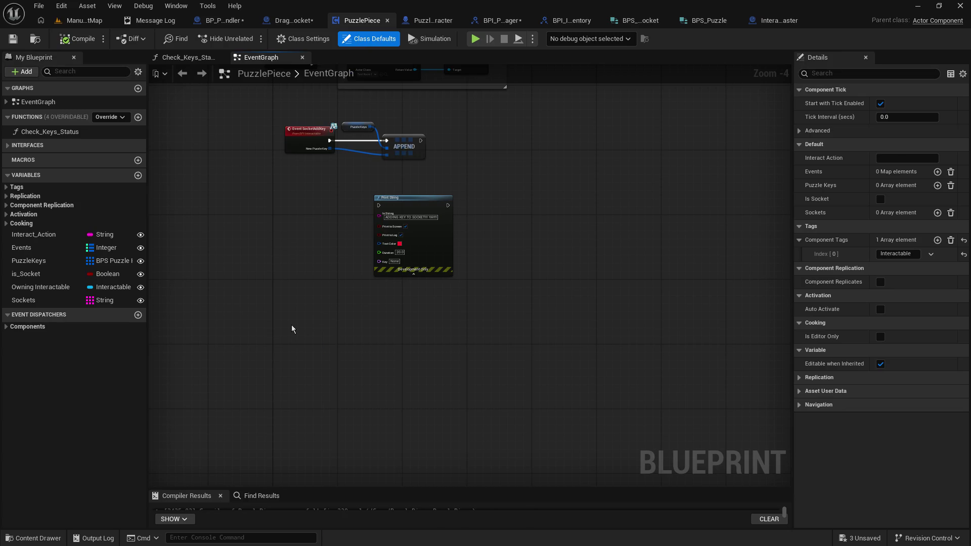
pyautogui.hotkey('ctrl', 'v')
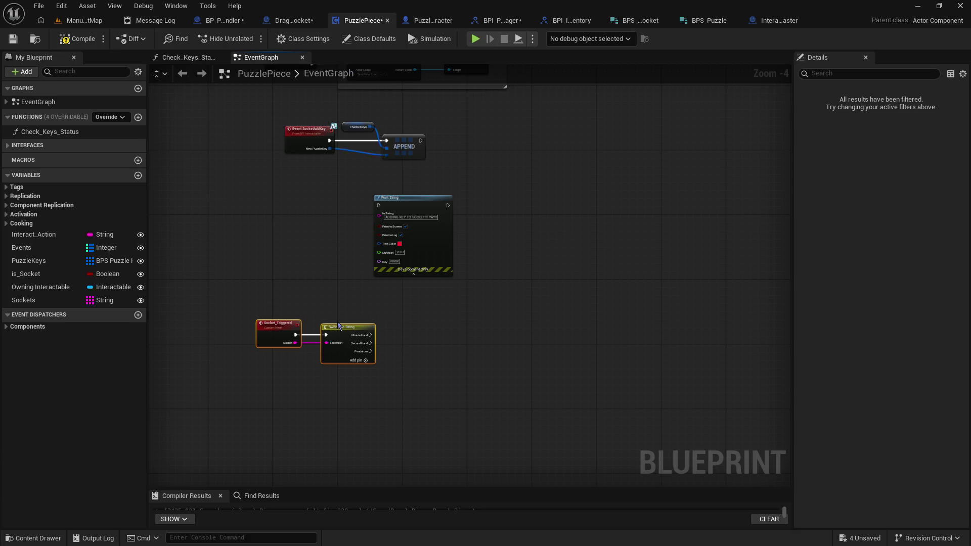
# Frame the pasted nodes and space Switch on String further right of the event
pyautogui.moveTo(361, 300); pyautogui.dragTo(408, 350)
pyautogui.press('f')
pyautogui.moveTo(425, 134)
pyautogui.mouseDown()
pyautogui.moveTo(354, 253)
pyautogui.moveTo(329, 405)
pyautogui.moveTo(301, 325)
pyautogui.moveTo(357, 329)
pyautogui.moveTo(357, 314)
pyautogui.mouseUp()
pyautogui.click(435, 303)
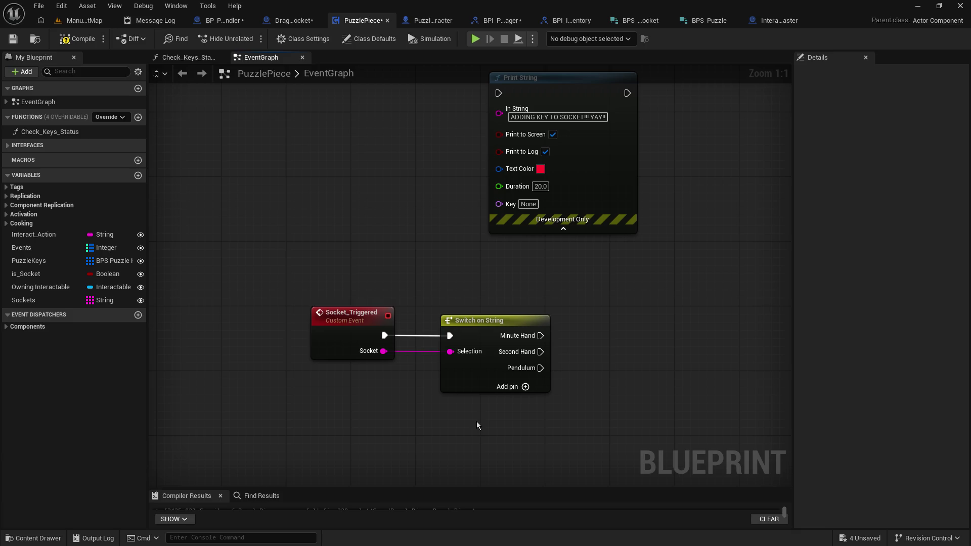
pyautogui.moveTo(487, 328); pyautogui.dragTo(593, 329)
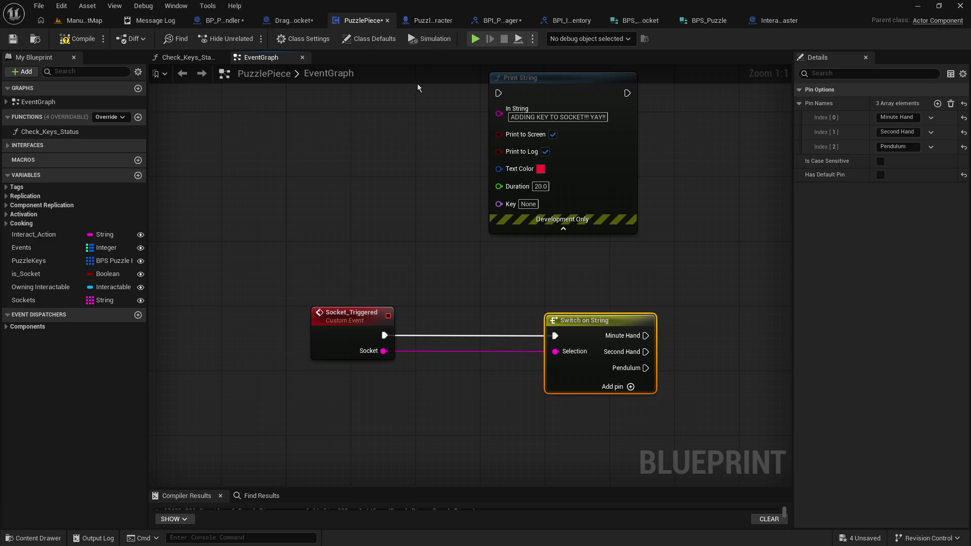
# Add an event dispatcher named OnSocketCompleted to the Puzzle_Test_Character blueprint
pyautogui.click(436, 23)
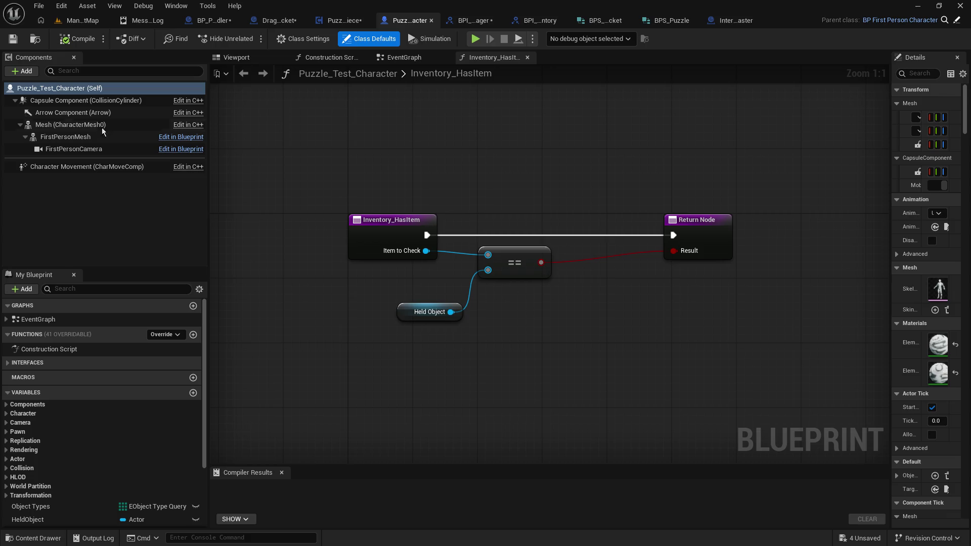
pyautogui.scroll(-3, 116, 318)
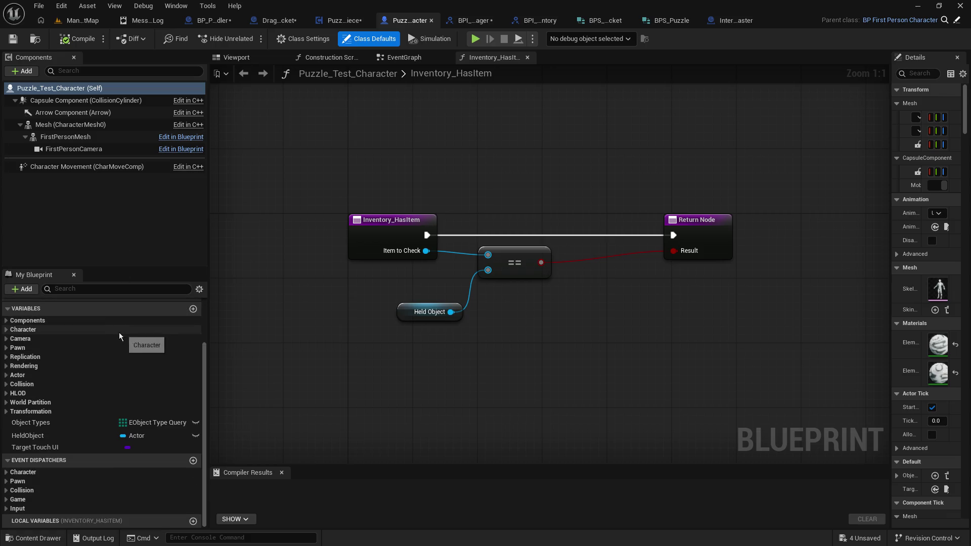
pyautogui.click(193, 461)
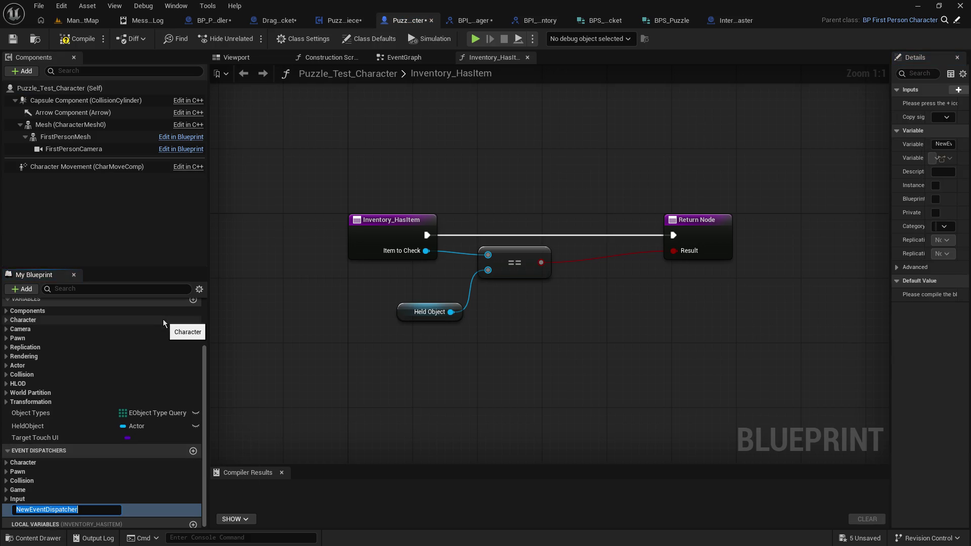
pyautogui.write('OnSocket')
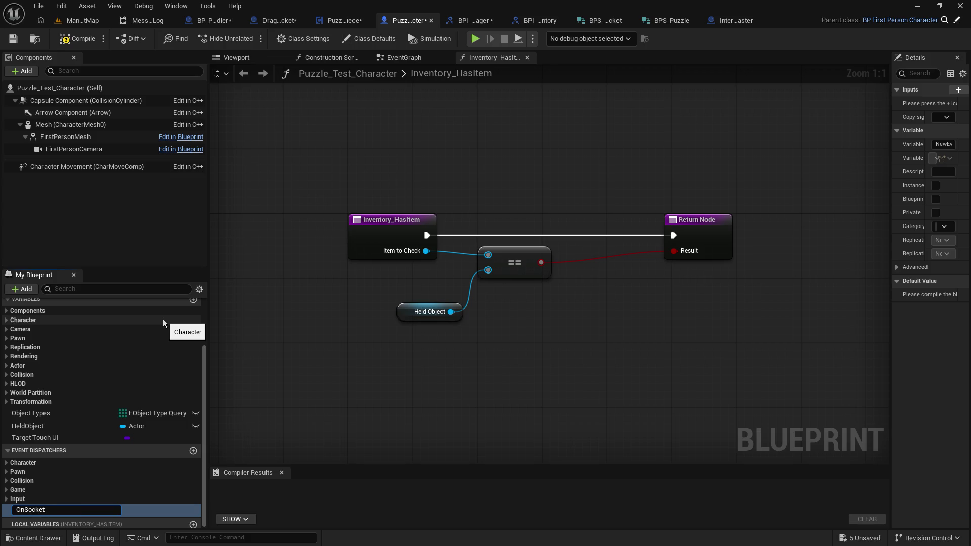
pyautogui.write('Complet')
pyautogui.write('ed')
pyautogui.press('Return')
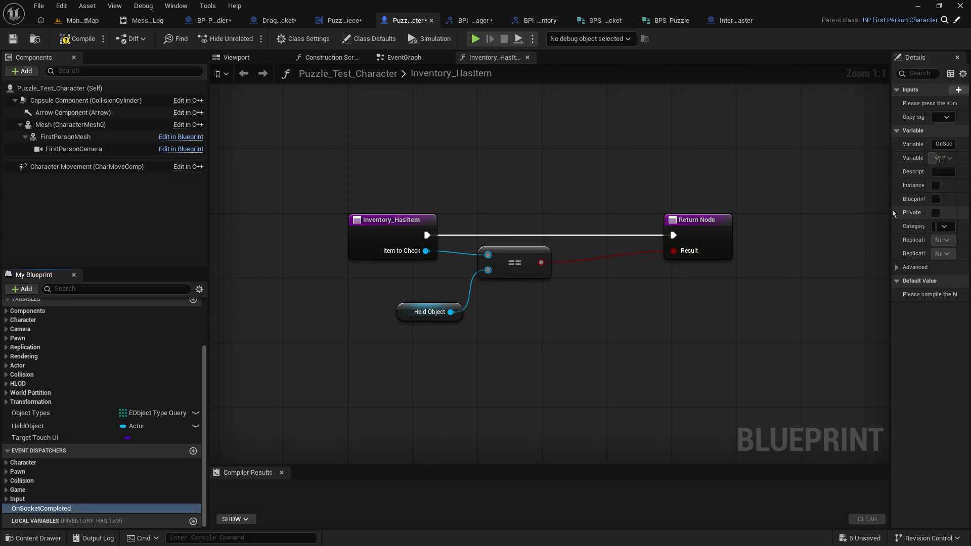
# Widen the Details panel, select OnSocketCompleted, then save and compile the blueprint
pyautogui.moveTo(893, 215); pyautogui.dragTo(708, 211)
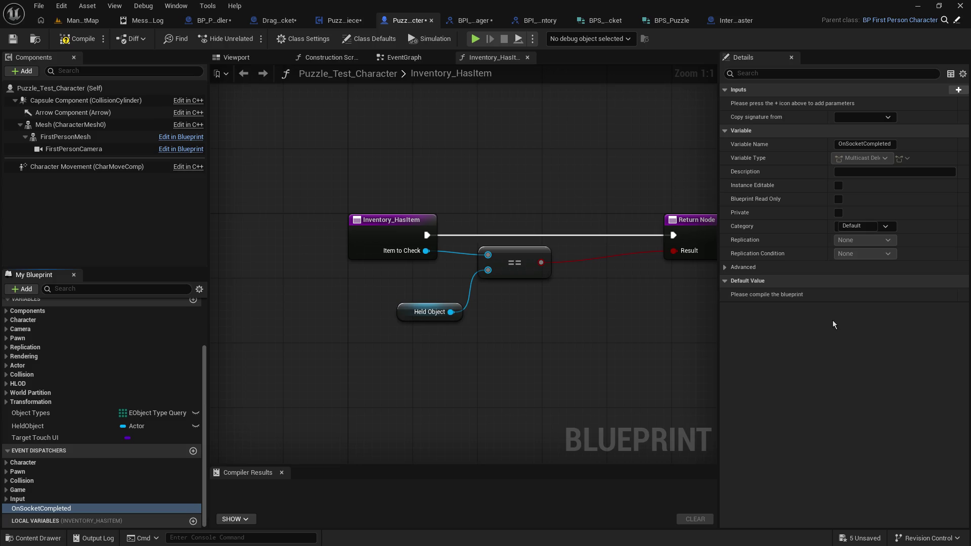
pyautogui.click(71, 509)
pyautogui.click(12, 38)
pyautogui.click(83, 39)
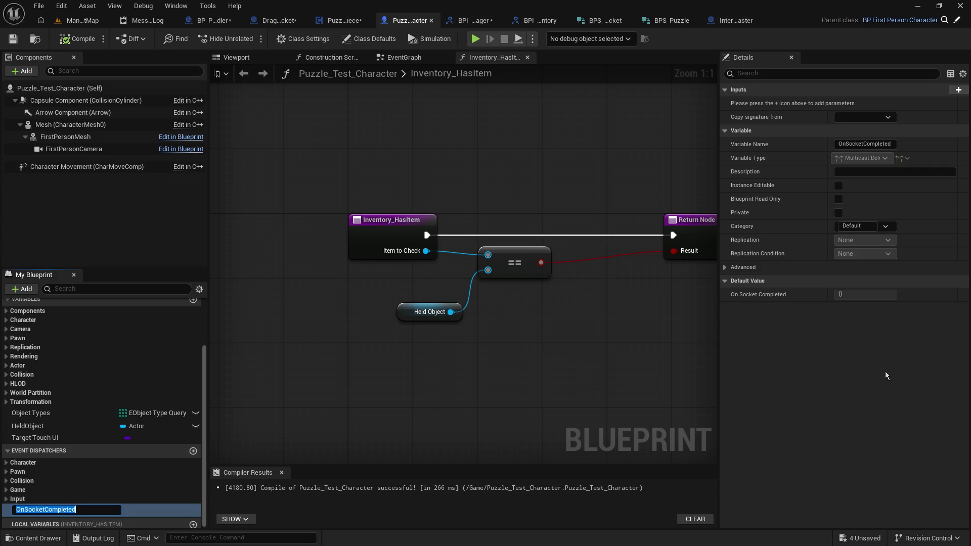
# Look through the dispatcher's advanced properties, copy options and signature list without changing anything
pyautogui.click(744, 268)
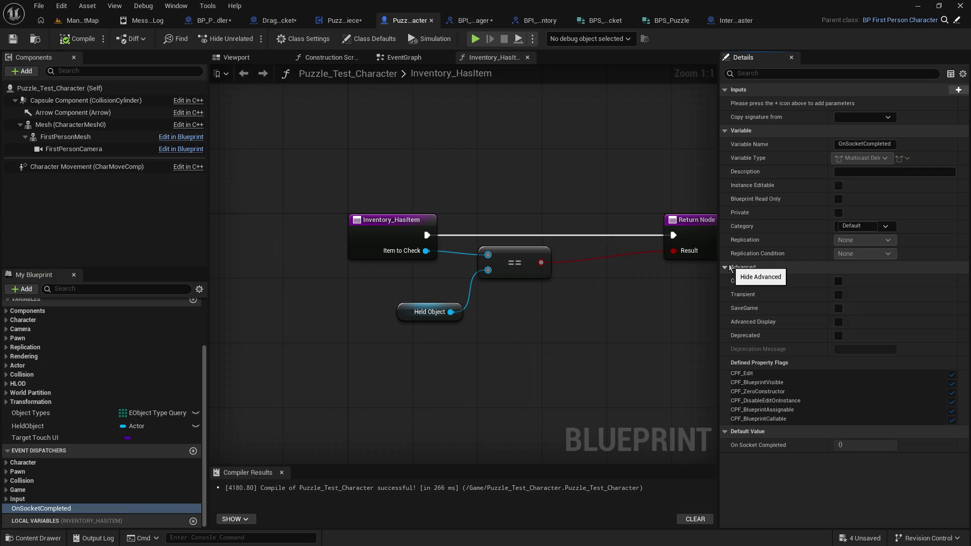
pyautogui.click(727, 268)
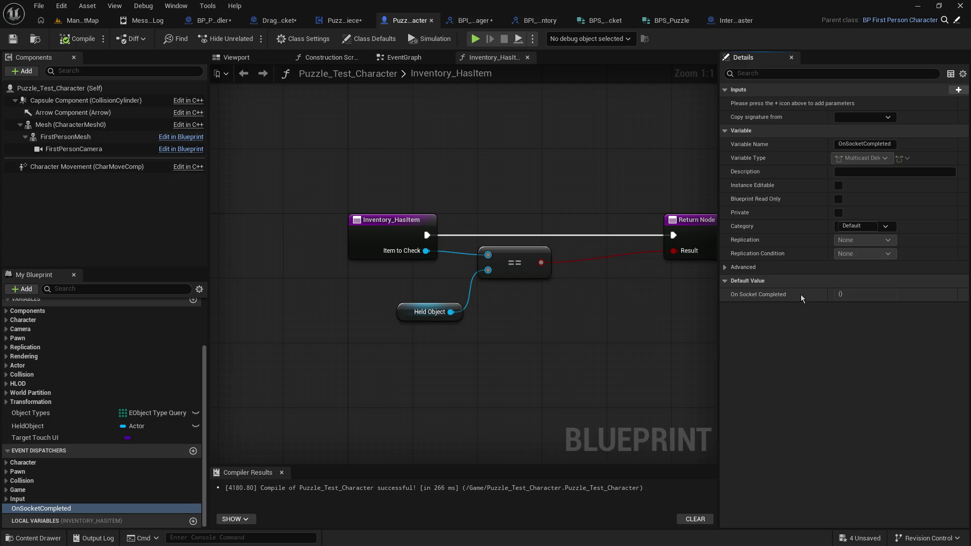
pyautogui.rightClick(800, 294)
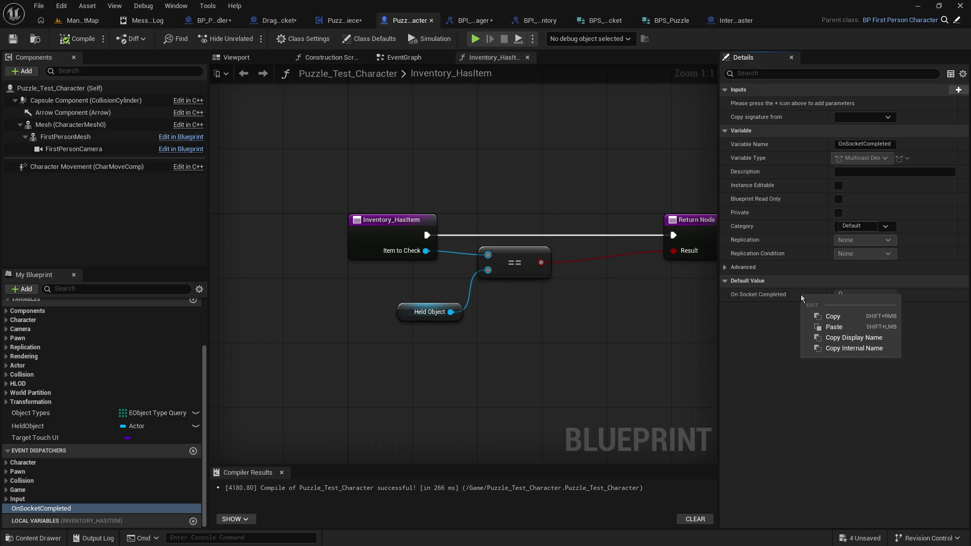
pyautogui.click(770, 312)
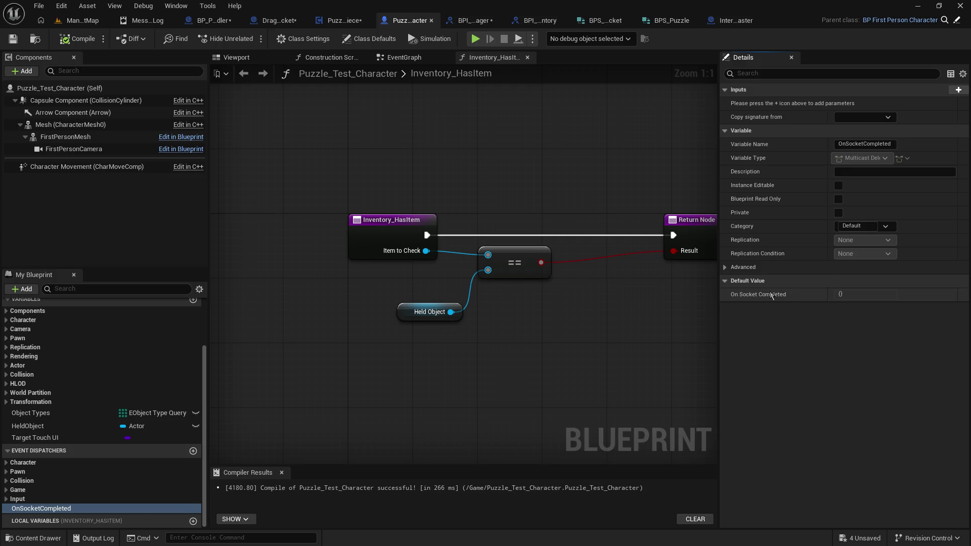
pyautogui.click(848, 116)
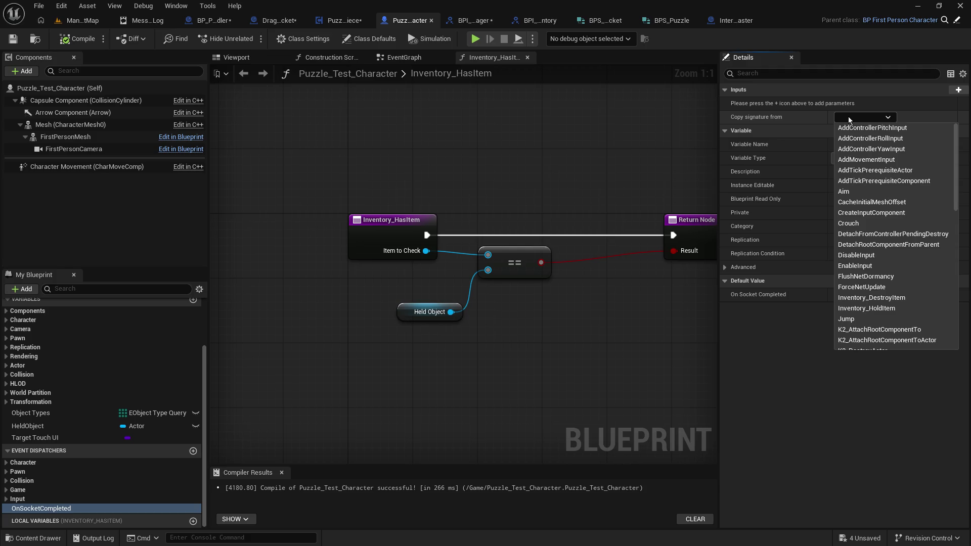
# Add an input parameter to OnSocketCompleted and name it Socket Name
pyautogui.click(848, 116)
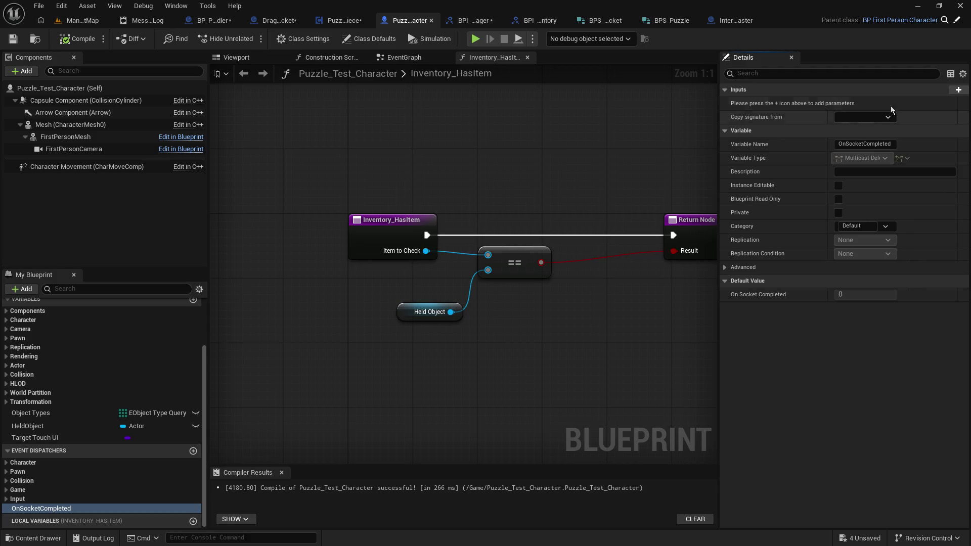
pyautogui.click(958, 89)
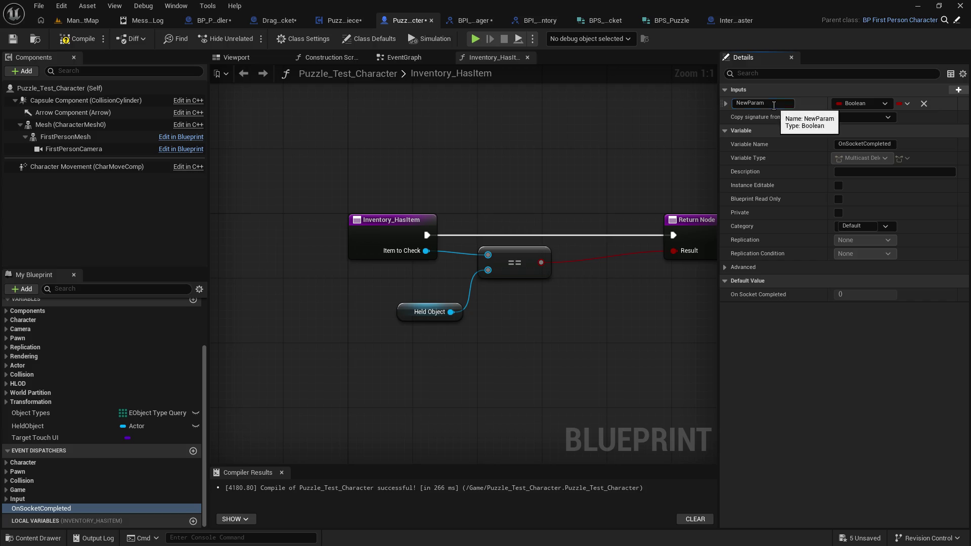
pyautogui.write('Socket')
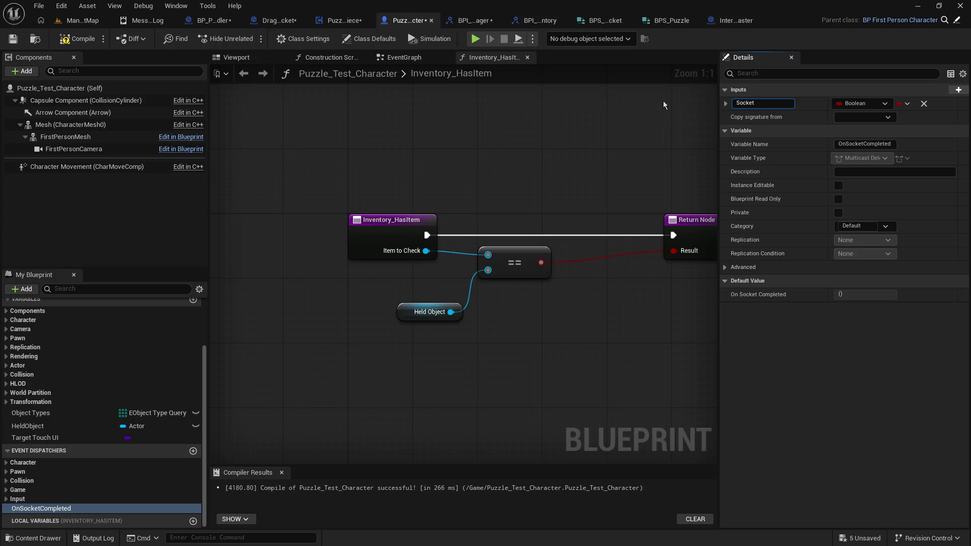
pyautogui.write(' Identifier')
pyautogui.press('Return')
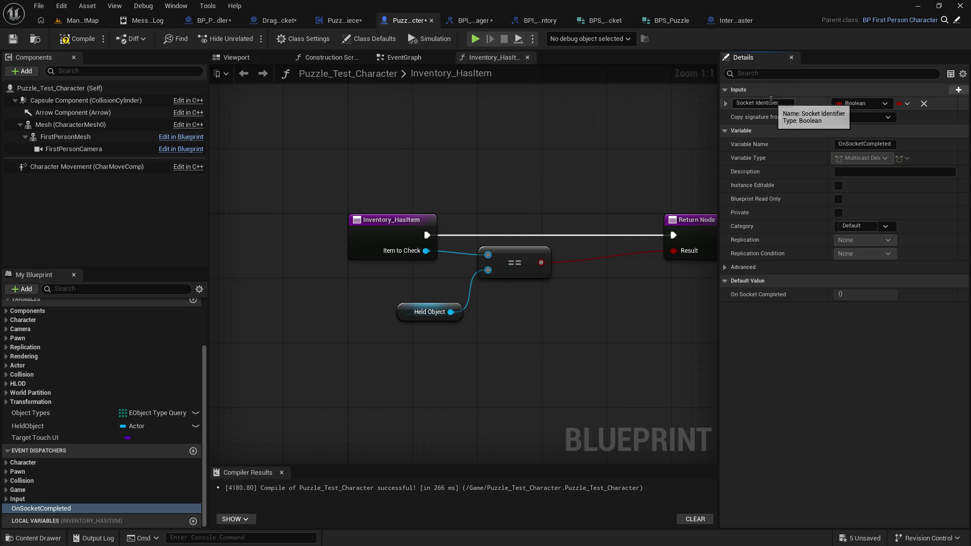
pyautogui.doubleClick(768, 103)
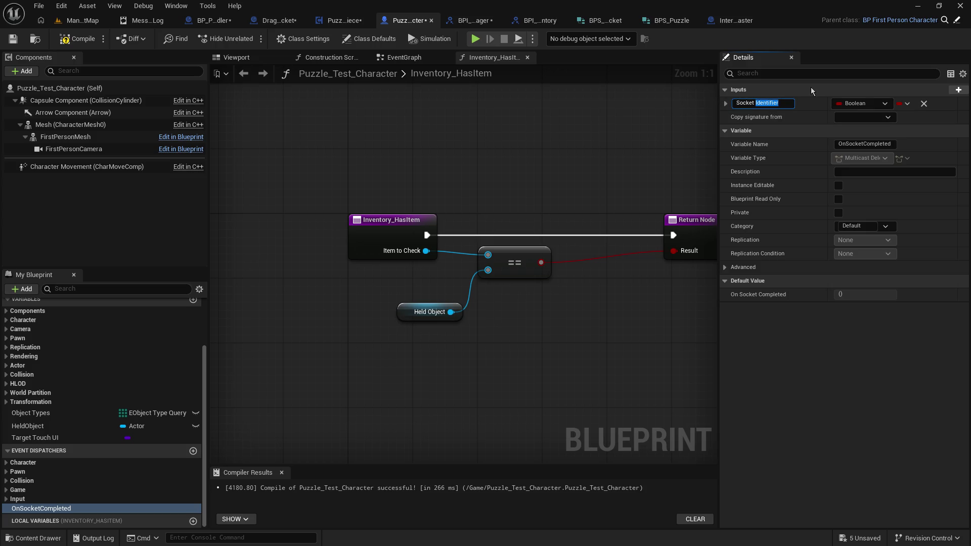
pyautogui.write('Name')
pyautogui.press('Return')
# Make Socket Name a String, save the blueprint, and go to the EventGraph
pyautogui.click(873, 103)
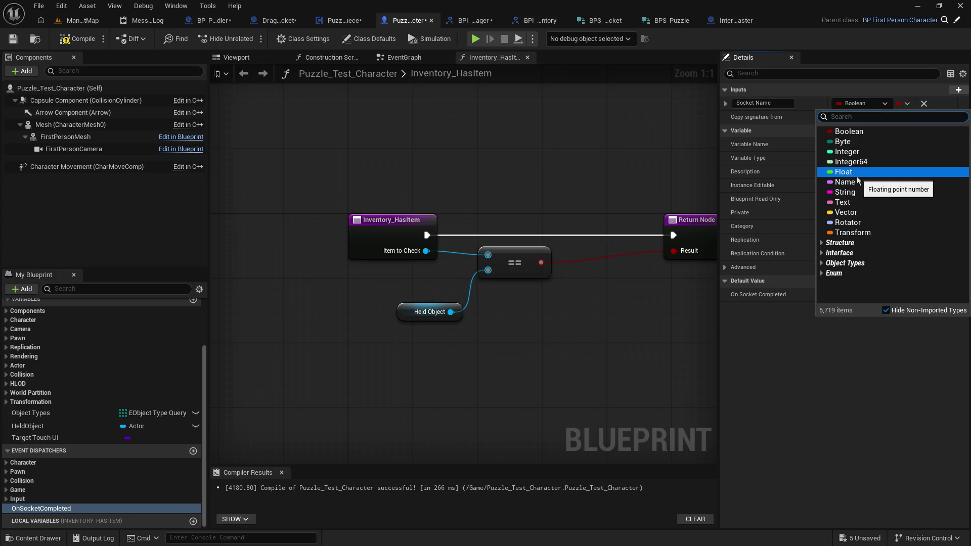
pyautogui.click(857, 192)
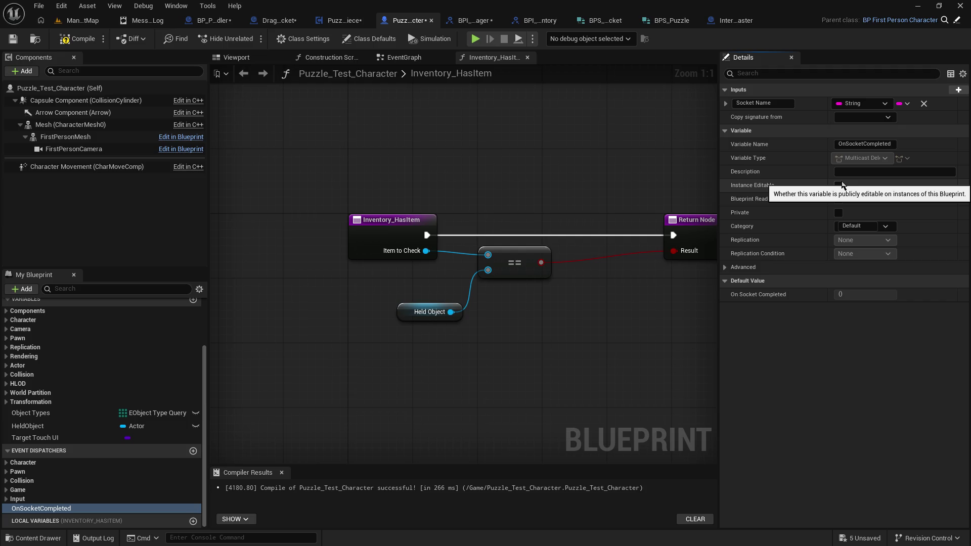
pyautogui.click(22, 43)
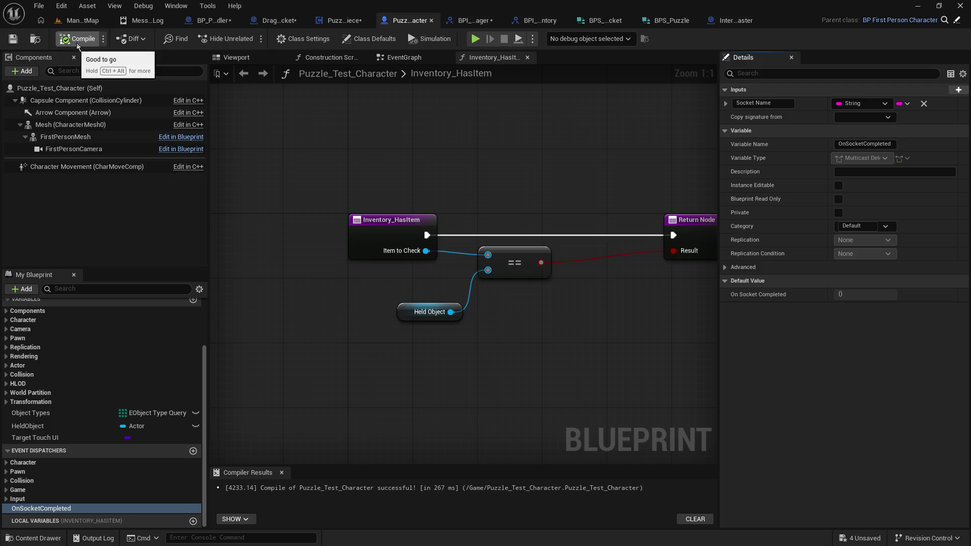
pyautogui.click(394, 57)
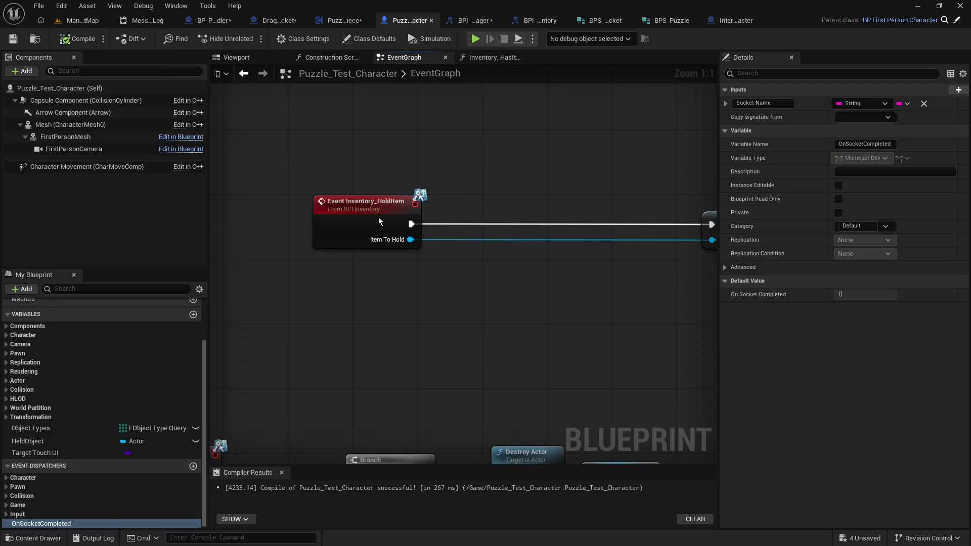
# Bring the HoldItem and DestroyItem event rows into view, briefly checking Inventory_HasItem
pyautogui.scroll(-3, 385, 249)
pyautogui.moveTo(385, 249)
pyautogui.mouseDown()
pyautogui.moveTo(459, 183)
pyautogui.moveTo(491, 133)
pyautogui.mouseUp()
pyautogui.scroll(3, 462, 205)
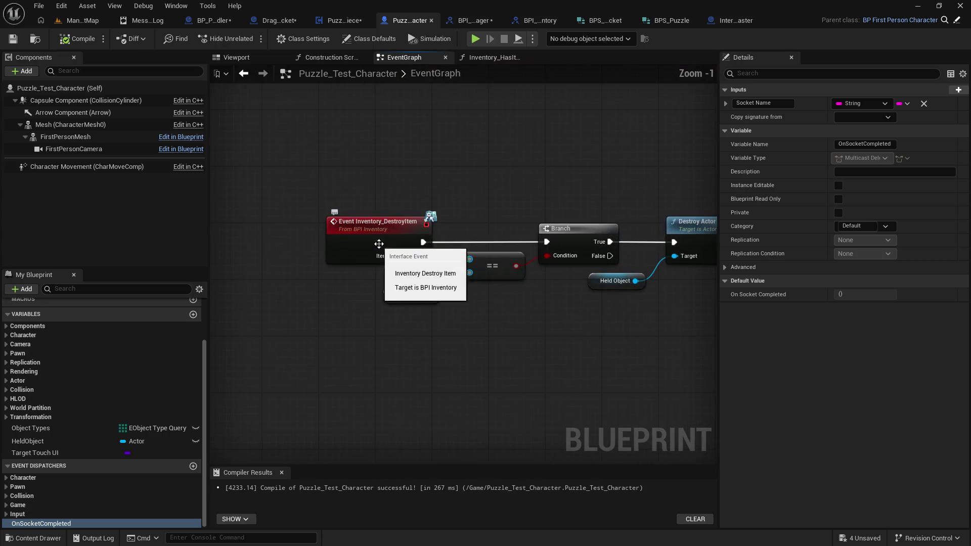
pyautogui.scroll(-5, 471, 217)
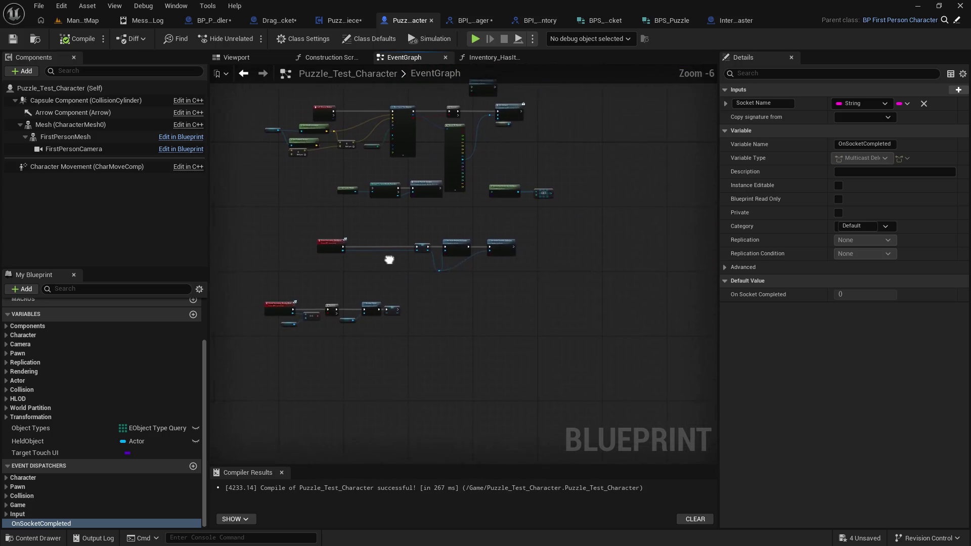
pyautogui.scroll(5, 426, 306)
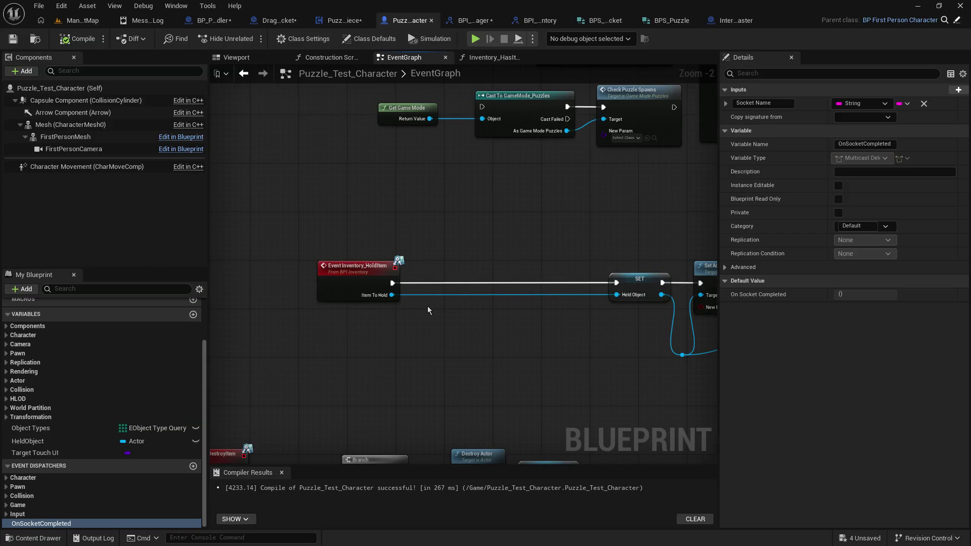
pyautogui.scroll(-5, 427, 305)
pyautogui.scroll(4, 442, 274)
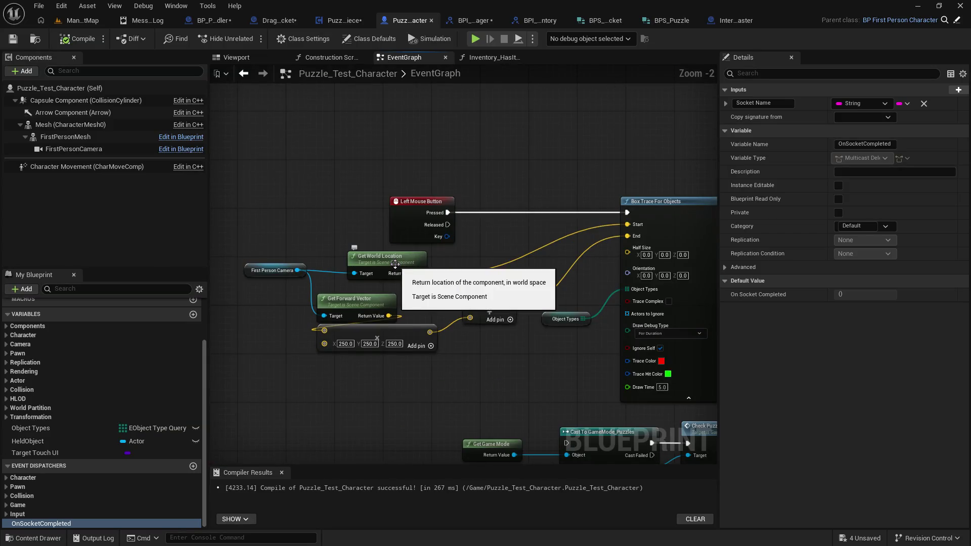
pyautogui.scroll(-1, 533, 359)
pyautogui.scroll(-1, 533, 359)
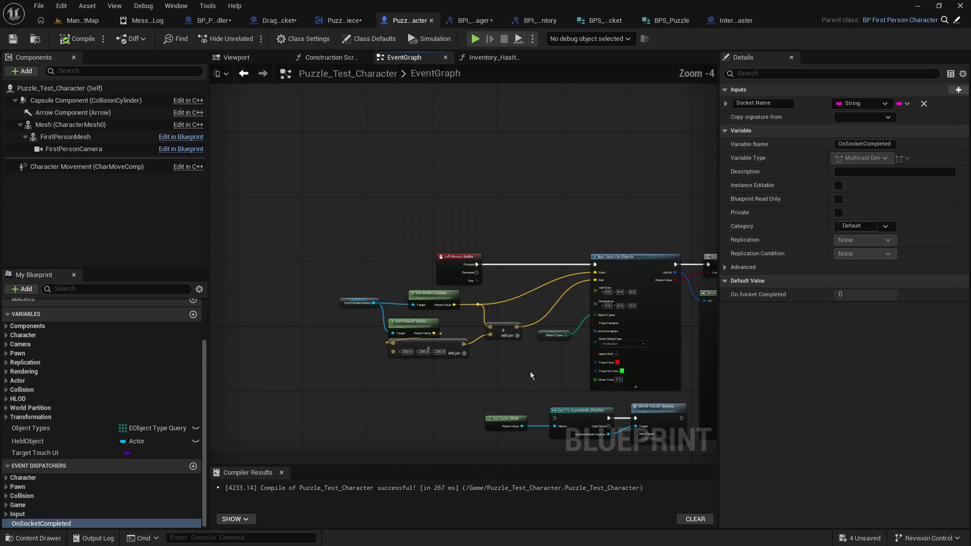
pyautogui.moveTo(530, 389)
pyautogui.mouseDown()
pyautogui.moveTo(321, 347)
pyautogui.moveTo(415, 284)
pyautogui.moveTo(283, 162)
pyautogui.moveTo(425, 79)
pyautogui.mouseUp()
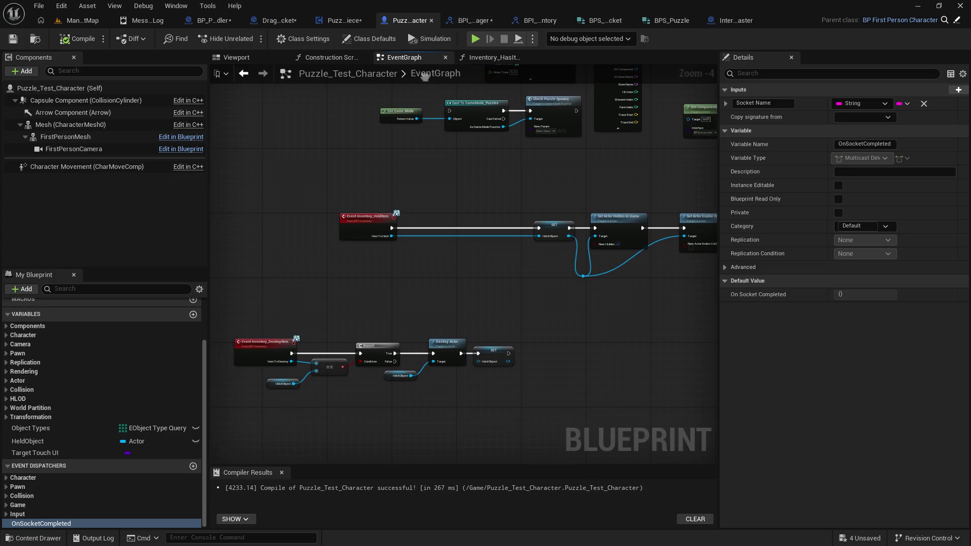
pyautogui.click(493, 57)
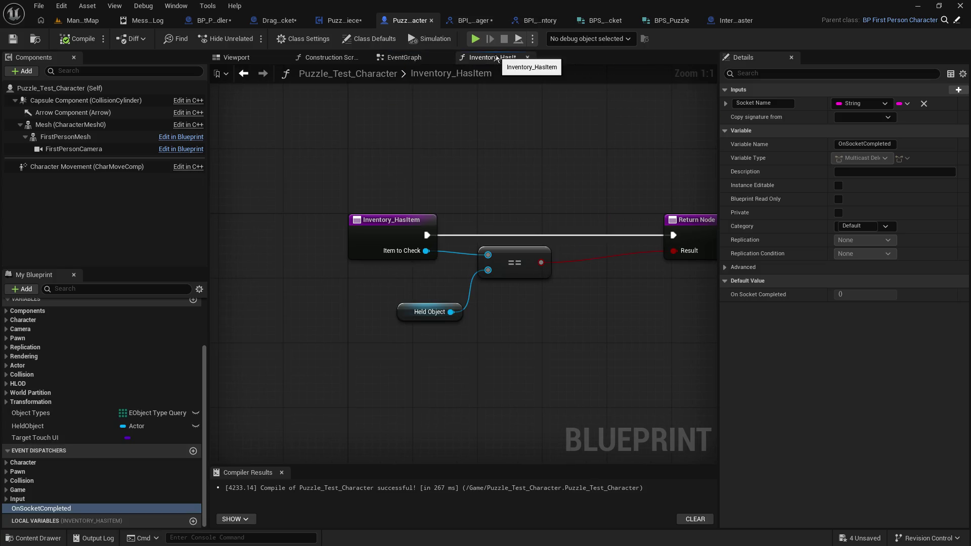
pyautogui.click(403, 57)
# Shift the bottom node group right and nudge the middle node row into place
pyautogui.scroll(-3, 354, 229)
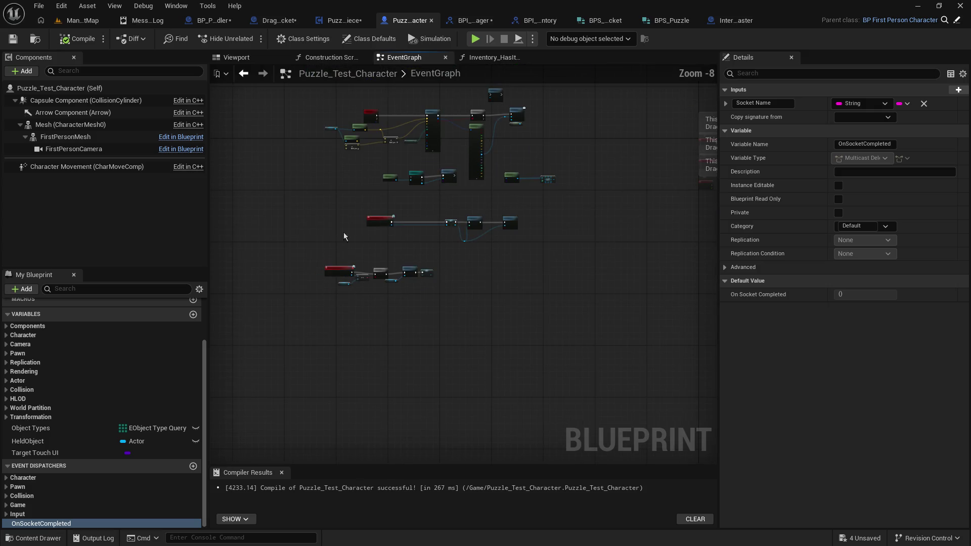
pyautogui.moveTo(305, 248); pyautogui.dragTo(475, 302)
pyautogui.moveTo(333, 275); pyautogui.dragTo(365, 270)
pyautogui.moveTo(354, 204); pyautogui.dragTo(562, 251)
pyautogui.moveTo(368, 220); pyautogui.dragTo(367, 212)
pyautogui.moveTo(418, 203); pyautogui.dragTo(490, 237)
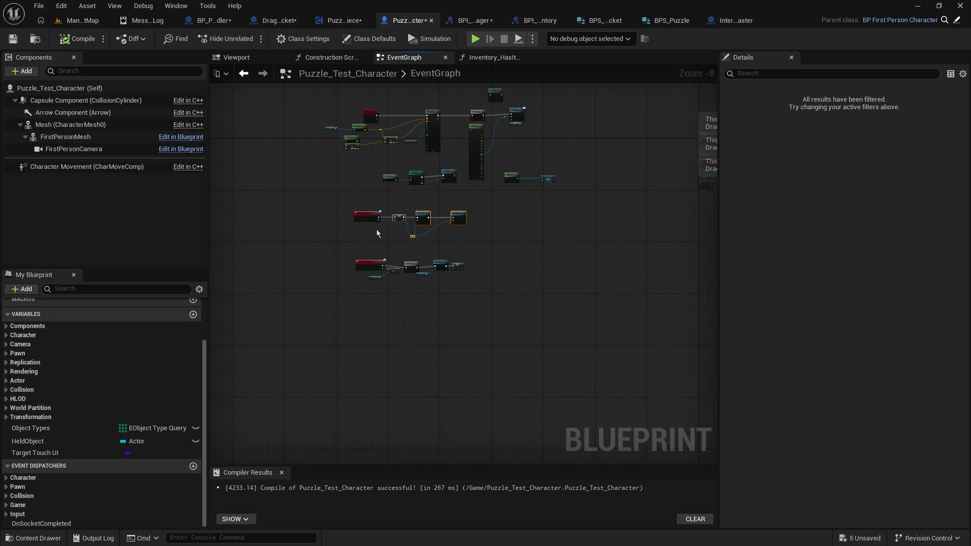
pyautogui.scroll(6, 371, 232)
pyautogui.scroll(2, 371, 232)
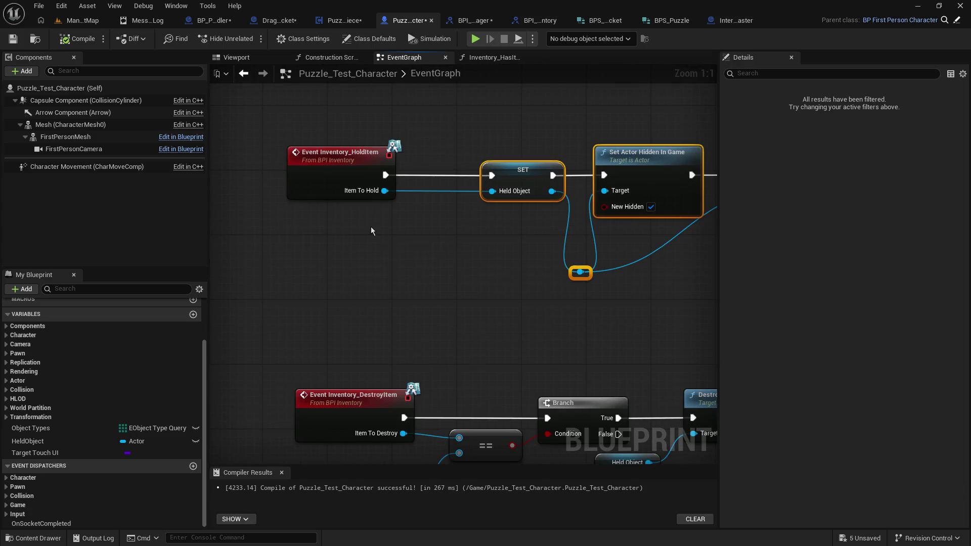
pyautogui.click(383, 231)
# Review the trace and Cast To GameMode_Puzzles nodes, then save Puzzle_Test_Character
pyautogui.moveTo(383, 232)
pyautogui.mouseDown()
pyautogui.moveTo(501, 230)
pyautogui.moveTo(486, 130)
pyautogui.moveTo(466, 357)
pyautogui.moveTo(471, 462)
pyautogui.mouseUp()
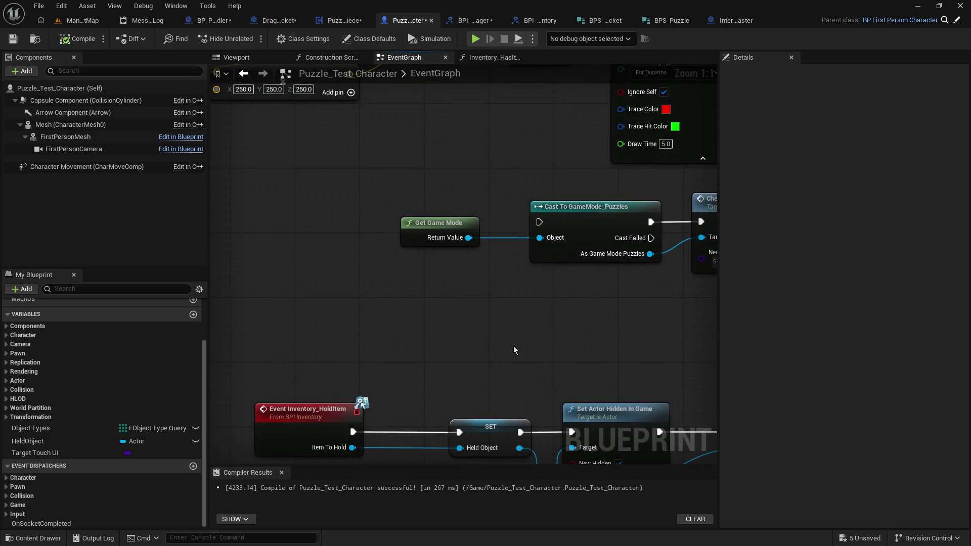
pyautogui.moveTo(528, 357)
pyautogui.mouseDown()
pyautogui.moveTo(568, 455)
pyautogui.moveTo(573, 367)
pyautogui.moveTo(213, 328)
pyautogui.moveTo(132, 354)
pyautogui.mouseUp()
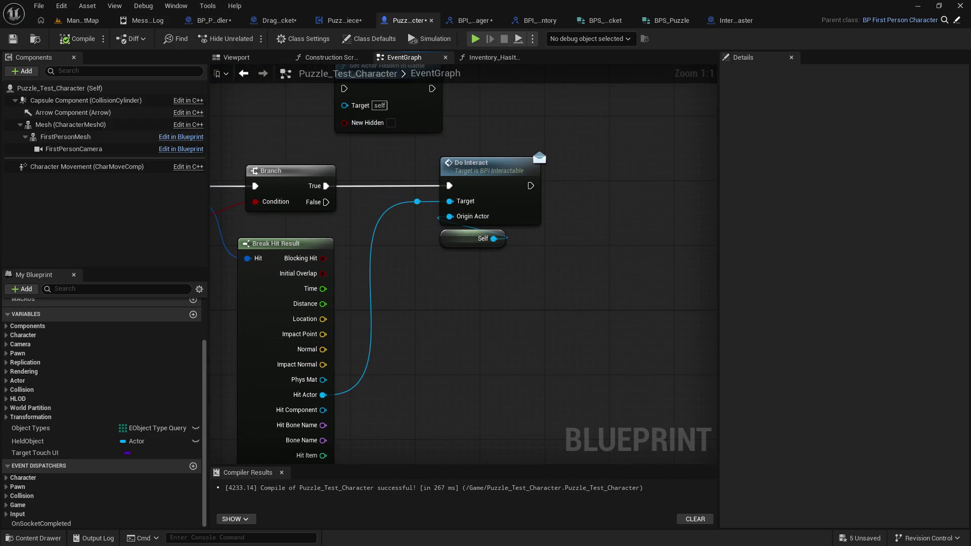
pyautogui.moveTo(556, 379)
pyautogui.mouseDown()
pyautogui.moveTo(514, 105)
pyautogui.moveTo(515, 183)
pyautogui.moveTo(543, 362)
pyautogui.mouseUp()
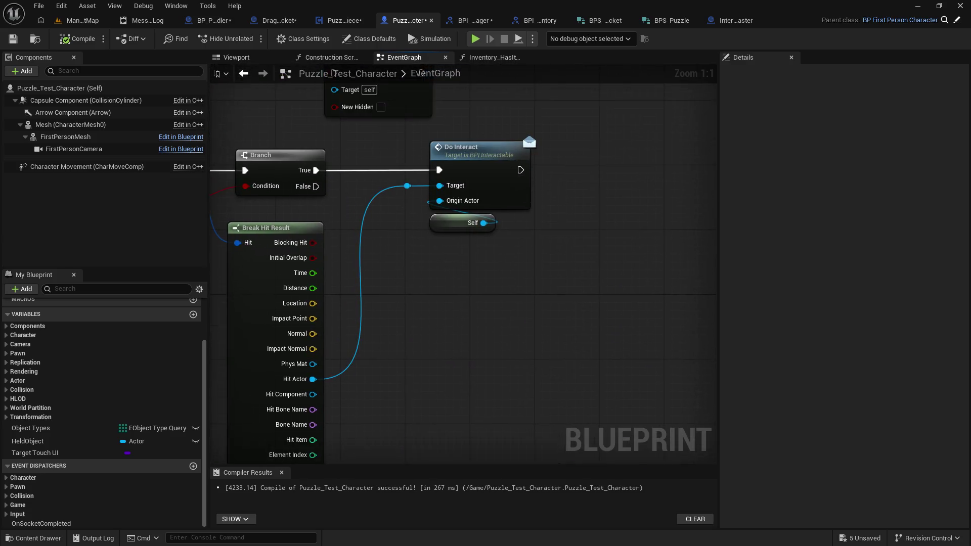
pyautogui.moveTo(217, 455)
pyautogui.mouseDown()
pyautogui.moveTo(230, 233)
pyautogui.moveTo(396, 116)
pyautogui.mouseUp()
pyautogui.click(13, 39)
# Check the Event Dispatchers list and glance at PuzzlePiece before returning to Puzzle_Test_Character
pyautogui.moveTo(375, 340)
pyautogui.mouseDown()
pyautogui.moveTo(476, 174)
pyautogui.moveTo(536, 2)
pyautogui.moveTo(519, 180)
pyautogui.moveTo(448, 241)
pyautogui.mouseUp()
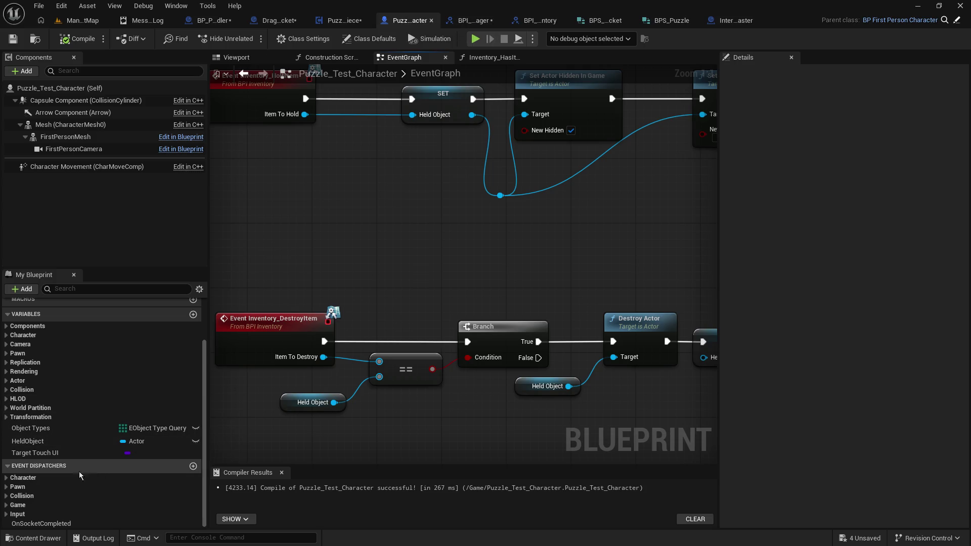
pyautogui.click(8, 470)
pyautogui.click(21, 513)
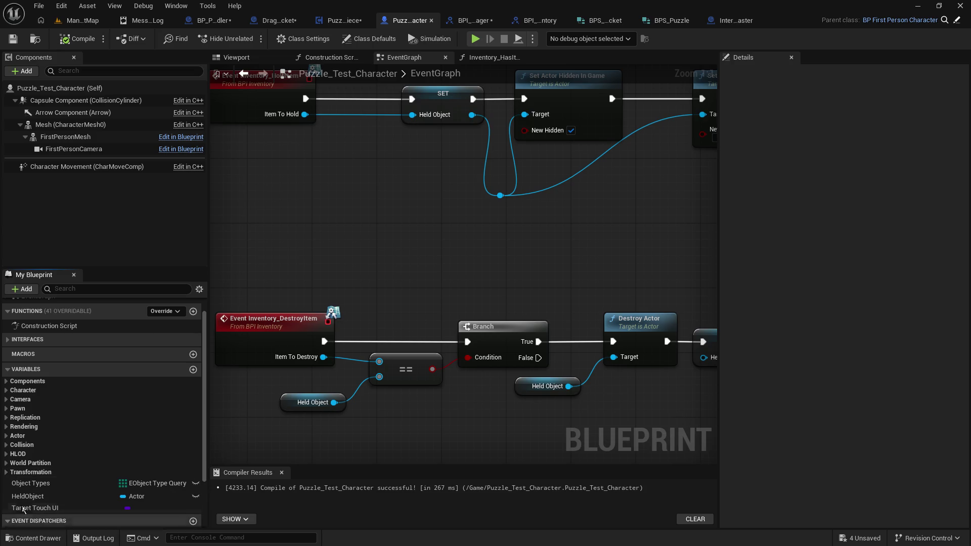
pyautogui.scroll(-1, 97, 480)
pyautogui.click(338, 21)
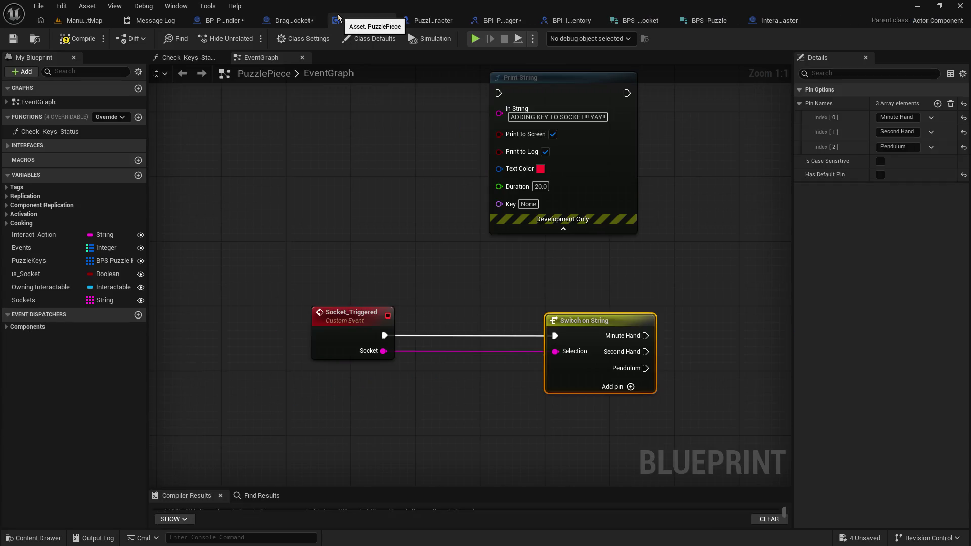
pyautogui.click(432, 21)
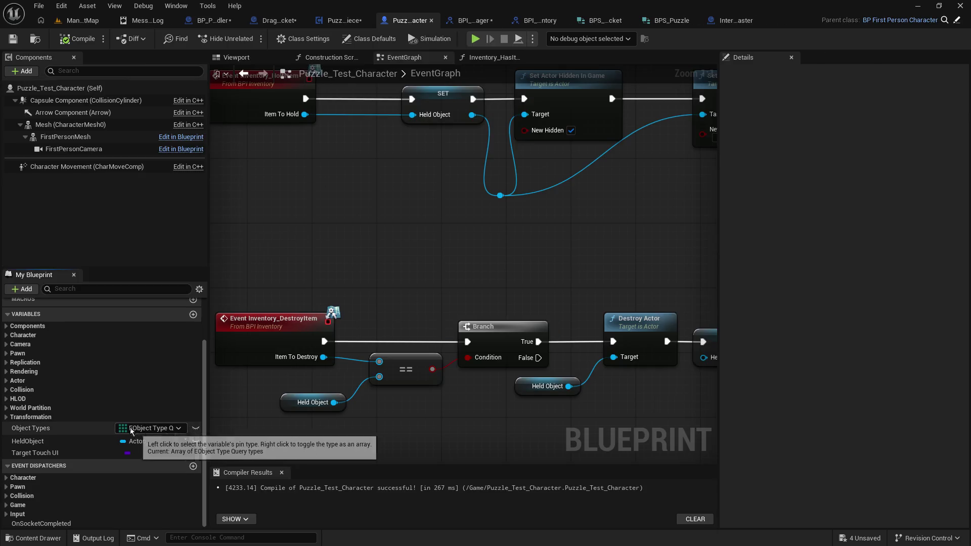
pyautogui.click(7, 466)
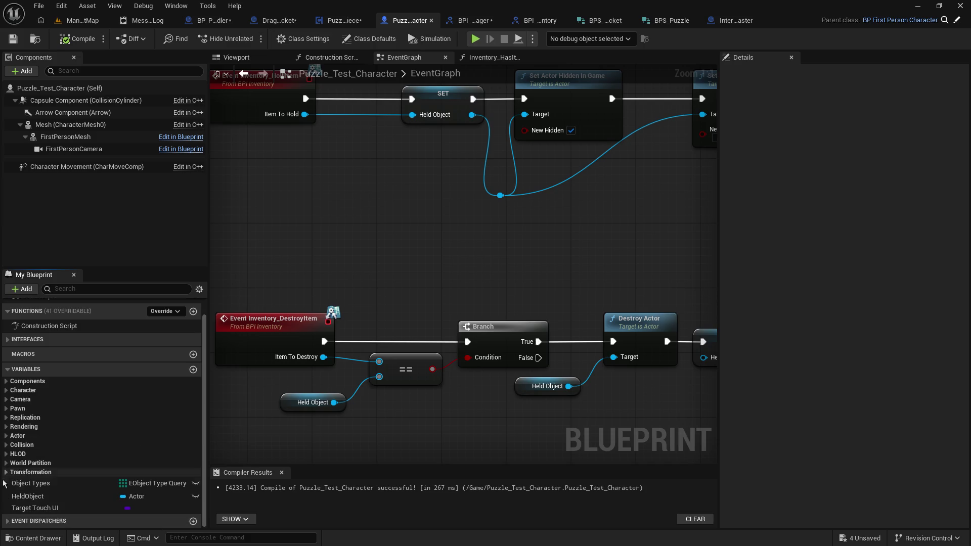
pyautogui.click(6, 521)
# Delete OnSocketCompleted from Puzzle_Test_Character's Event Dispatchers, then compile and save
pyautogui.click(32, 524)
pyautogui.rightClick(32, 524)
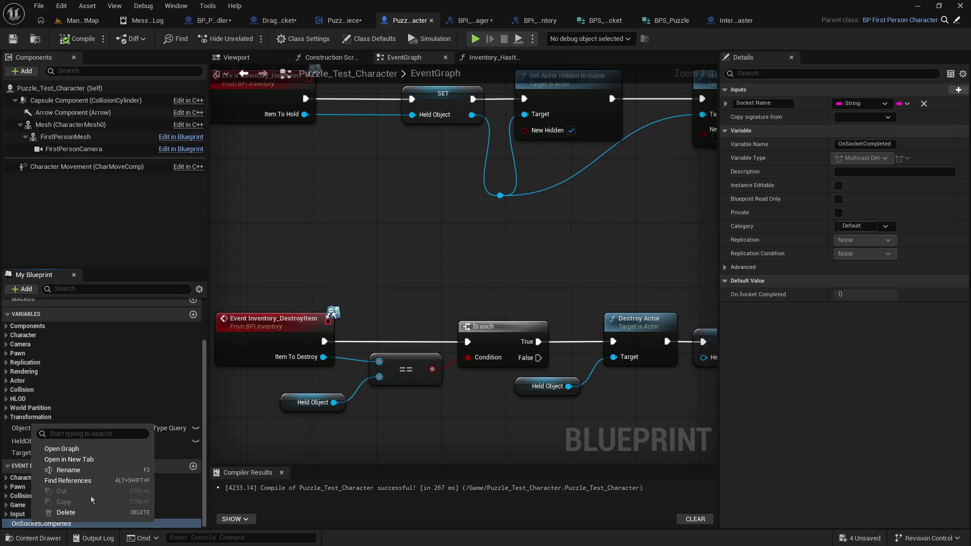
pyautogui.click(78, 514)
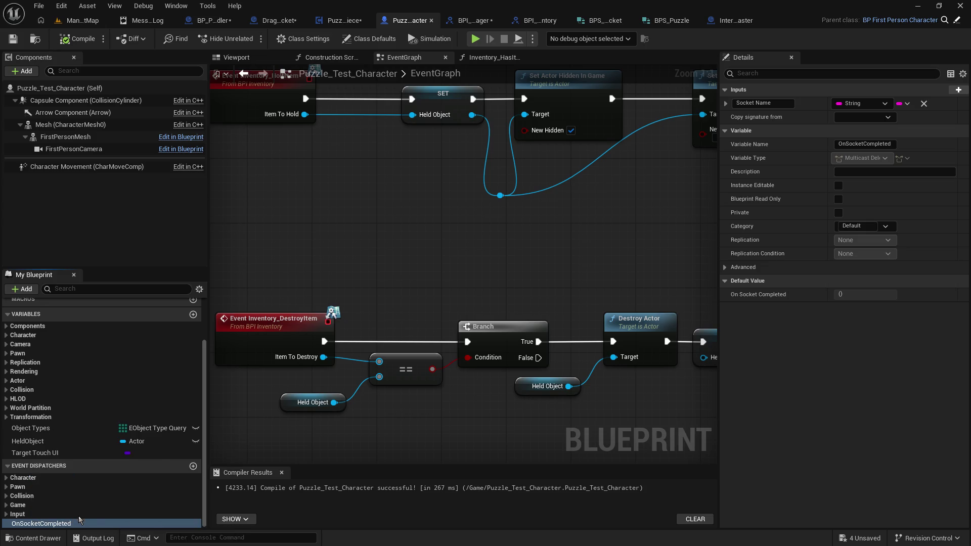
pyautogui.click(15, 41)
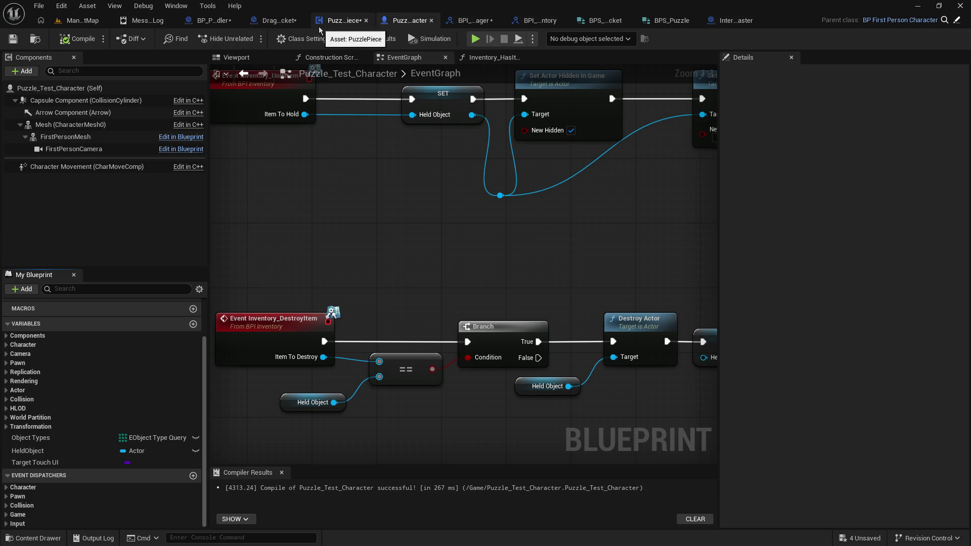
pyautogui.click(340, 25)
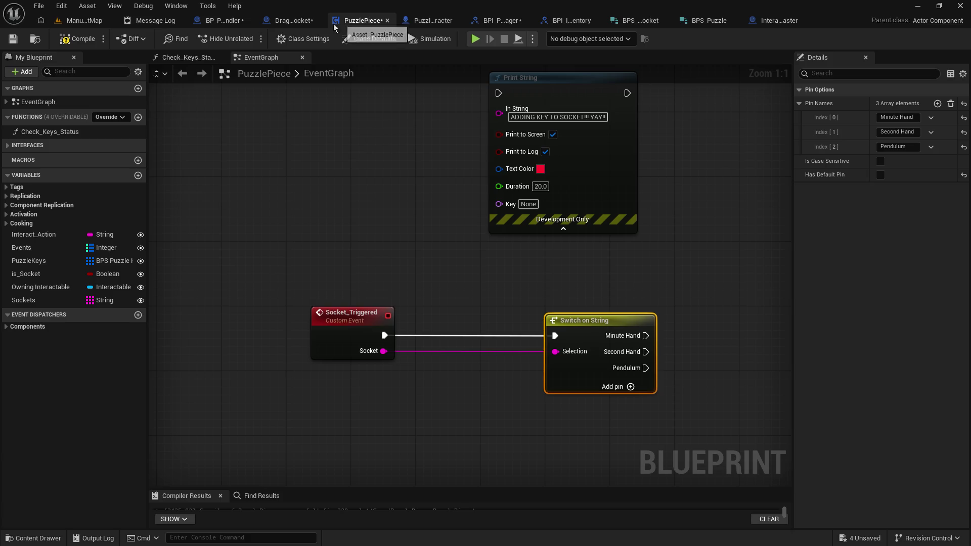
# Add an event dispatcher named OnSocketCompleted to PuzzlePiece
pyautogui.click(138, 315)
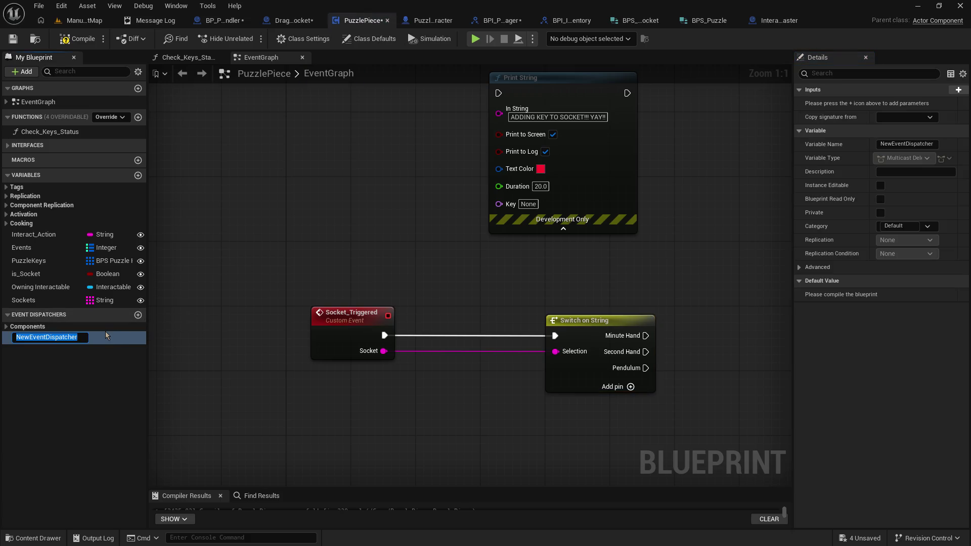
pyautogui.write('OnSocketCompleted')
pyautogui.press('Return')
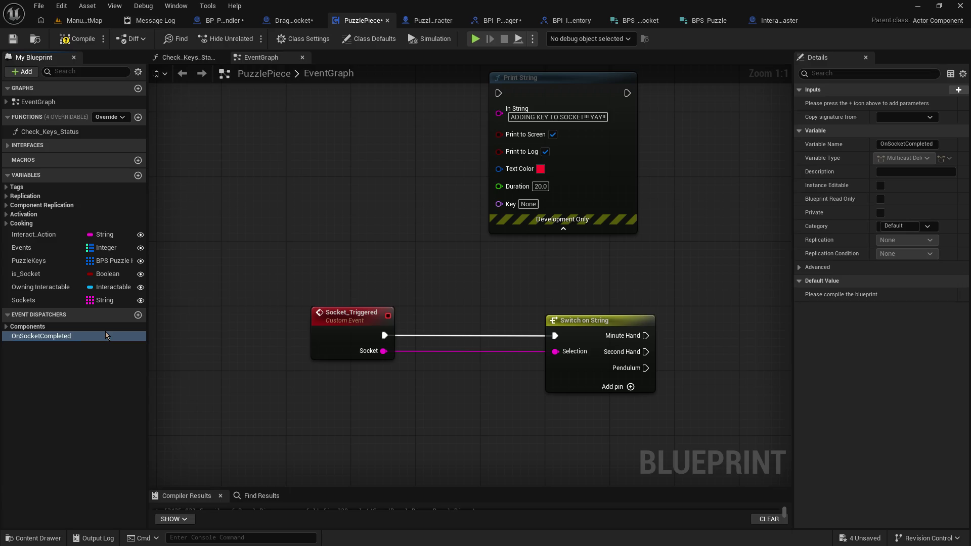
# Give the dispatcher a String input named Socket Name, save all, and compile PuzzlePiece
pyautogui.click(957, 90)
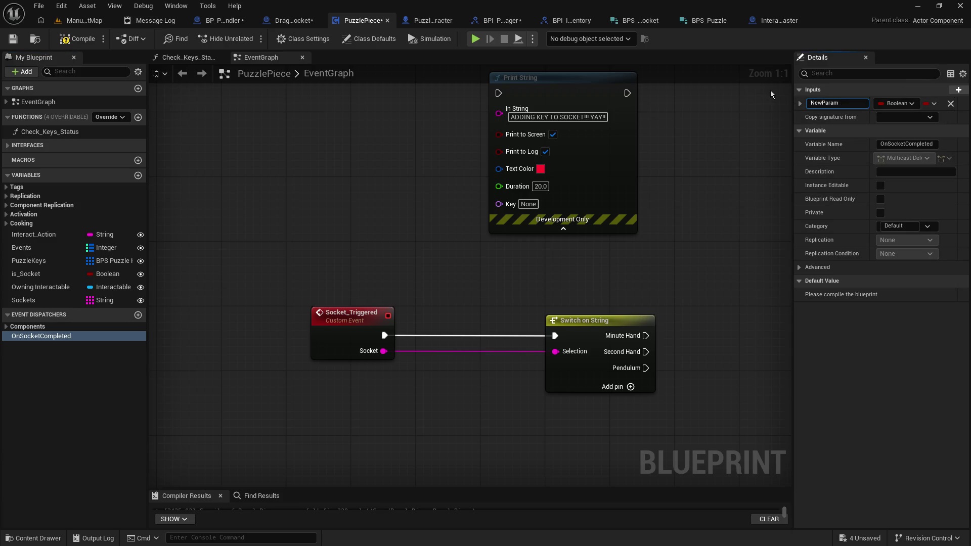
pyautogui.hotkey('ctrl', 'shift', 's')
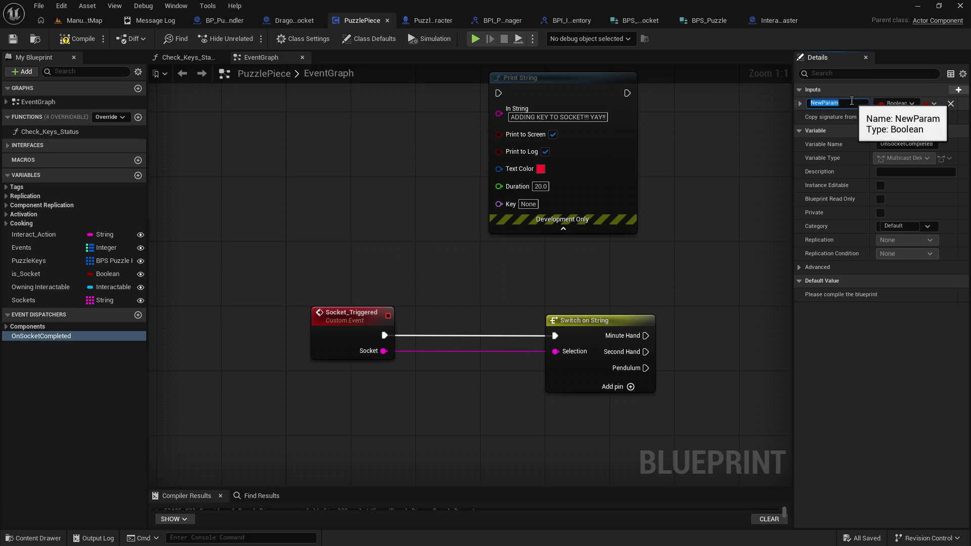
pyautogui.write('Socket Nam')
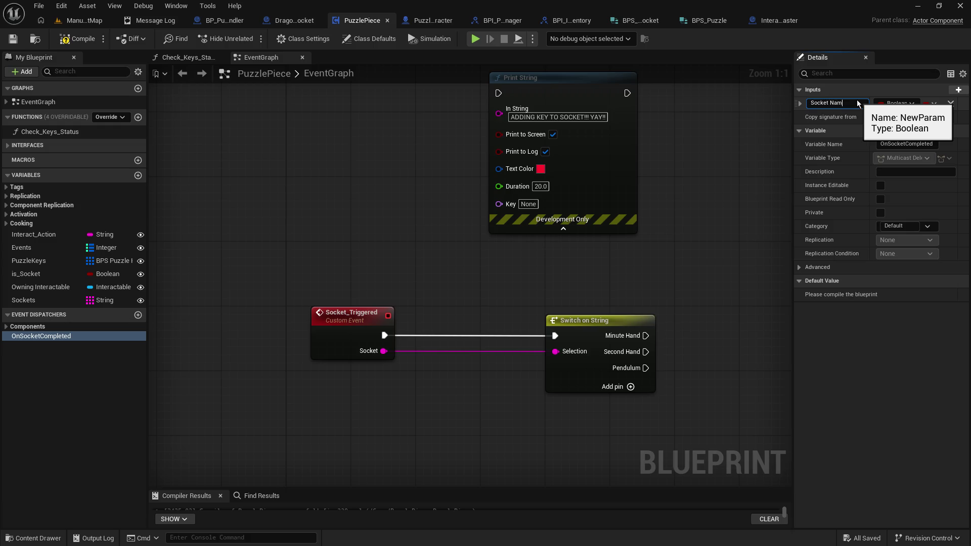
pyautogui.write('e')
pyautogui.press('Return')
pyautogui.click(905, 103)
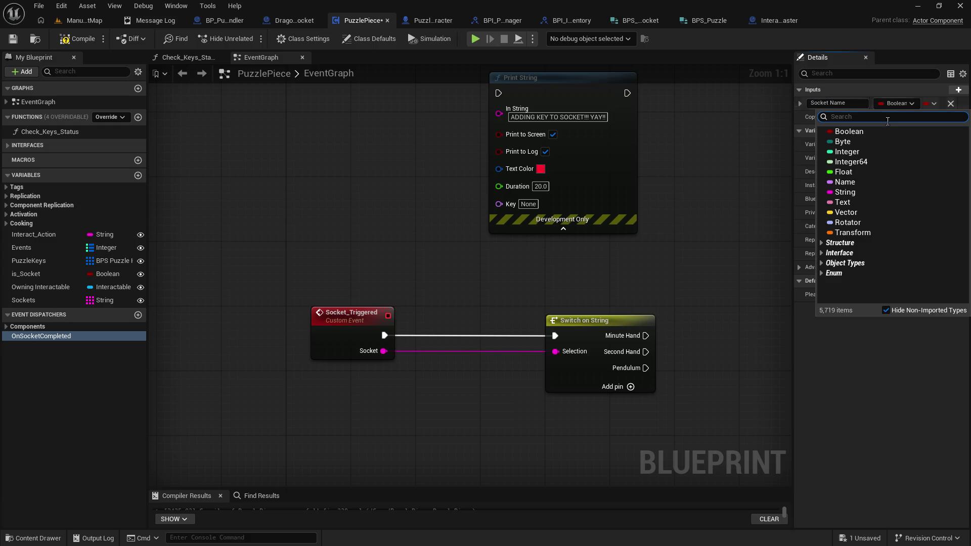
pyautogui.click(857, 192)
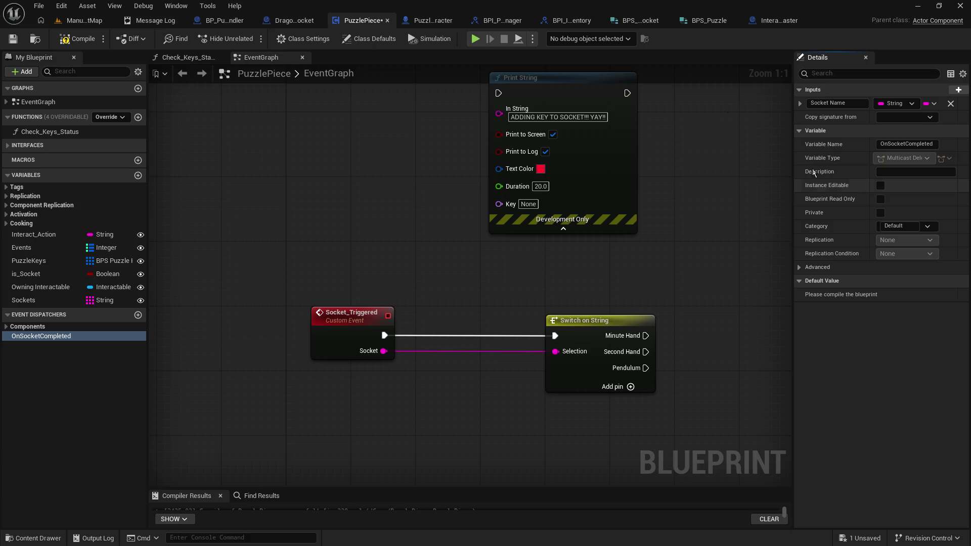
pyautogui.click(70, 40)
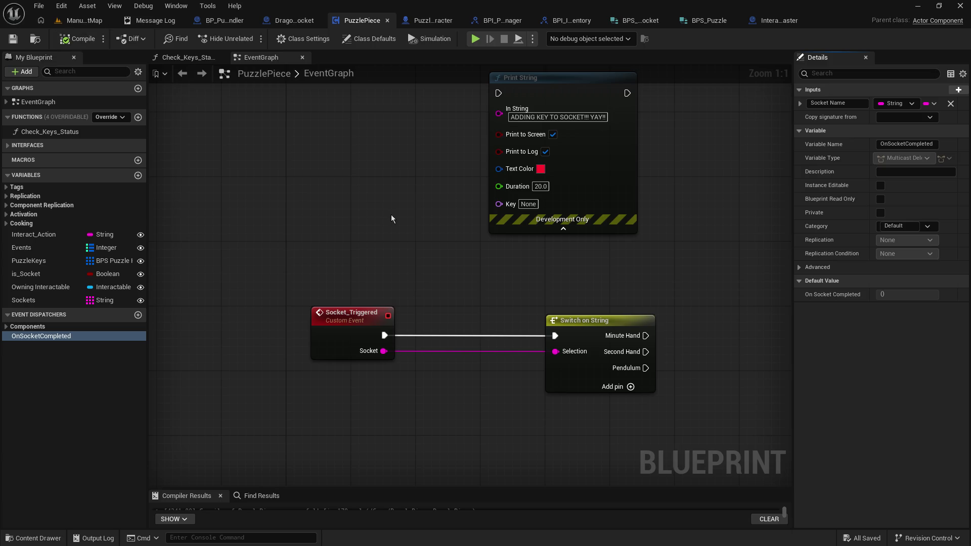
# Unhook TEMP Toggle The Door from Branch True and drop OnSocketCompleted into the graph
pyautogui.moveTo(447, 214); pyautogui.dragTo(374, 443)
pyautogui.scroll(-3, 375, 443)
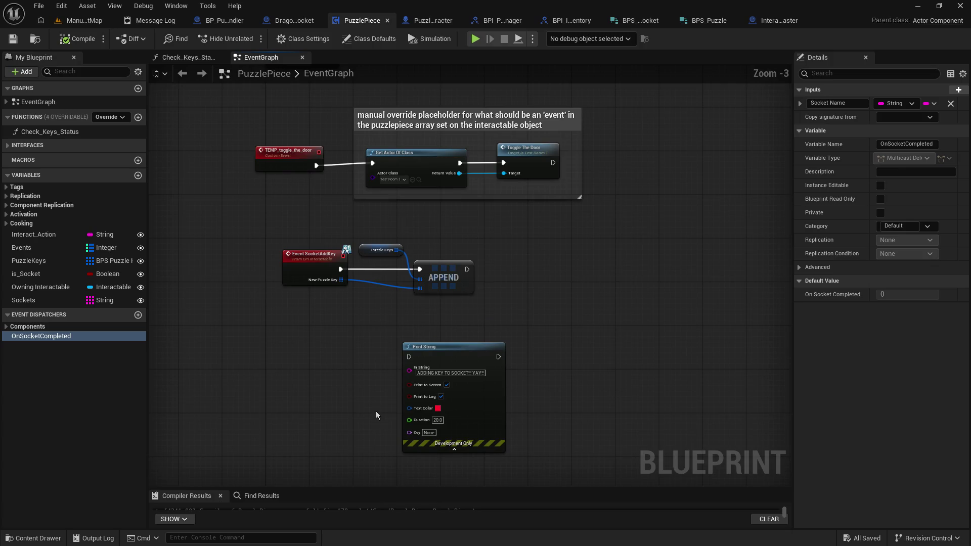
pyautogui.moveTo(393, 341); pyautogui.dragTo(387, 543)
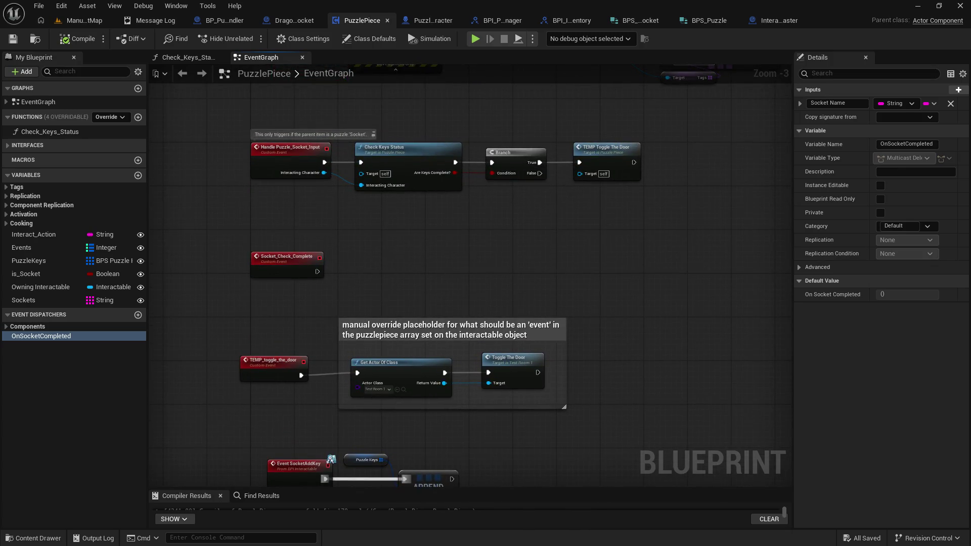
pyautogui.moveTo(528, 245); pyautogui.dragTo(452, 442)
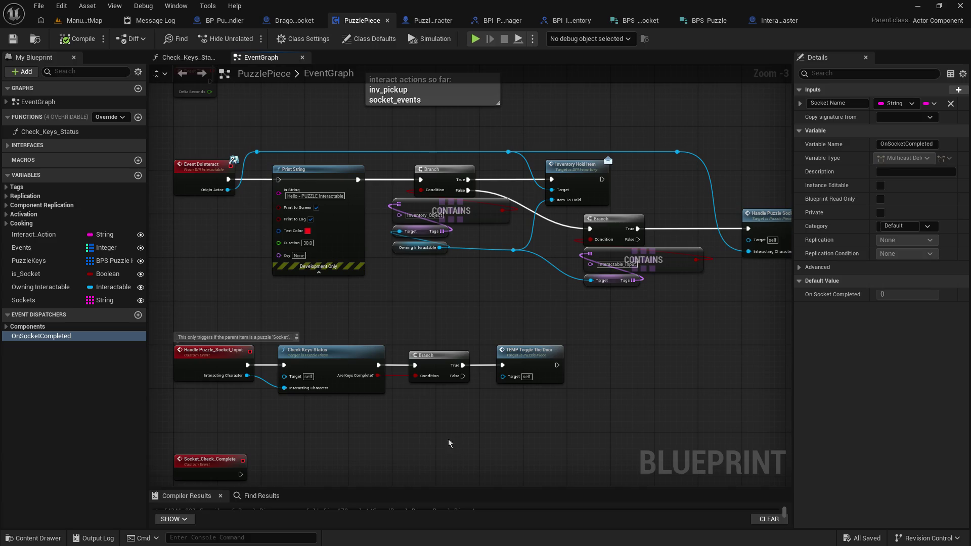
pyautogui.scroll(3, 399, 381)
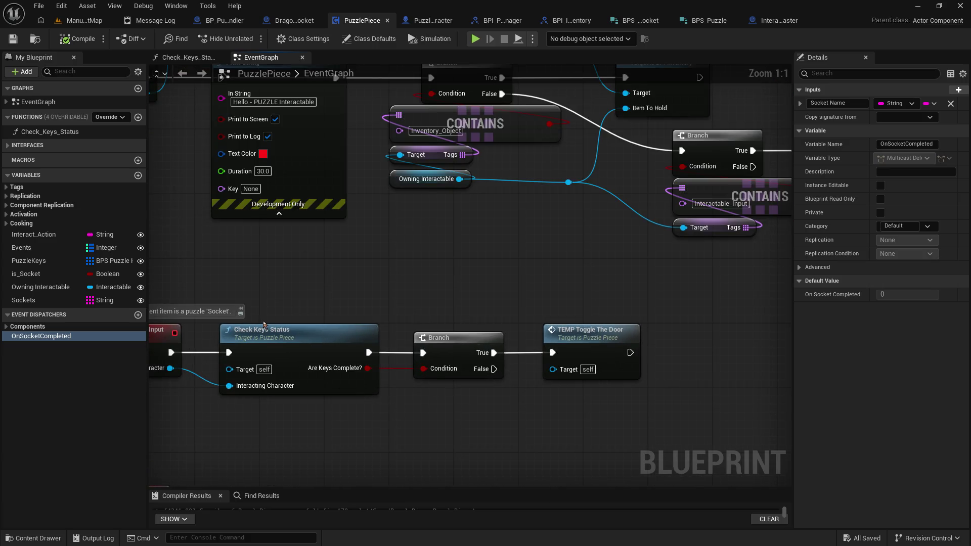
pyautogui.moveTo(360, 294)
pyautogui.mouseDown()
pyautogui.moveTo(445, 301)
pyautogui.moveTo(532, 286)
pyautogui.moveTo(236, 382)
pyautogui.moveTo(0, 419)
pyautogui.mouseUp()
pyautogui.moveTo(165, 456)
pyautogui.mouseDown()
pyautogui.moveTo(217, 351)
pyautogui.moveTo(563, 275)
pyautogui.moveTo(401, 217)
pyautogui.moveTo(307, 221)
pyautogui.mouseUp()
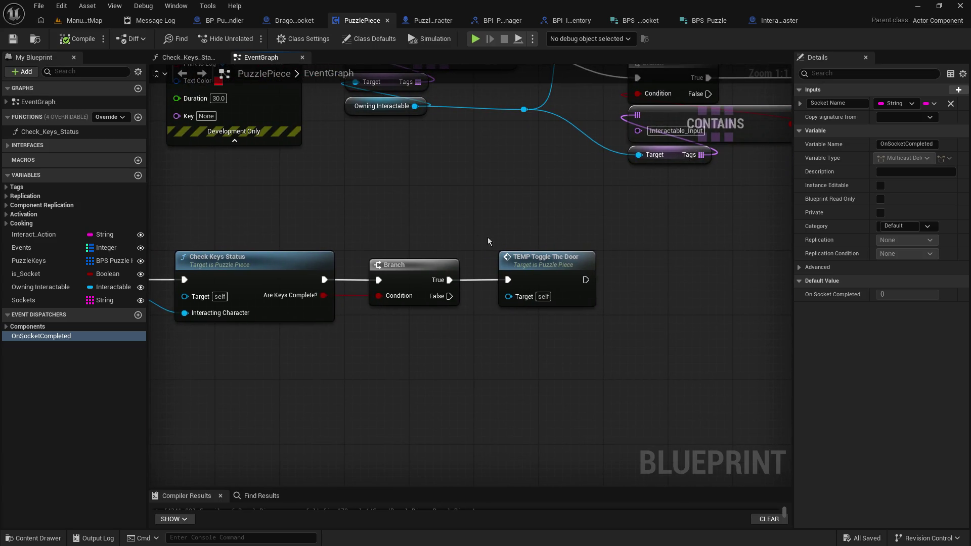
pyautogui.moveTo(540, 260)
pyautogui.mouseDown()
pyautogui.moveTo(692, 253)
pyautogui.moveTo(723, 340)
pyautogui.moveTo(406, 440)
pyautogui.moveTo(391, 416)
pyautogui.mouseUp()
pyautogui.keyDown('alt'); pyautogui.click(449, 280); pyautogui.keyUp('alt')
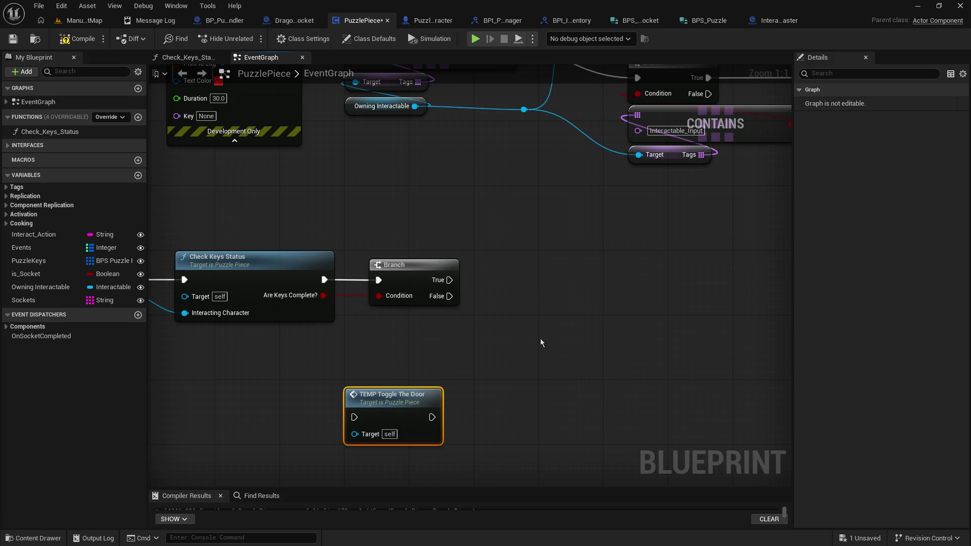
pyautogui.moveTo(485, 339)
pyautogui.mouseDown()
pyautogui.moveTo(607, 323)
pyautogui.moveTo(564, 325)
pyautogui.mouseUp()
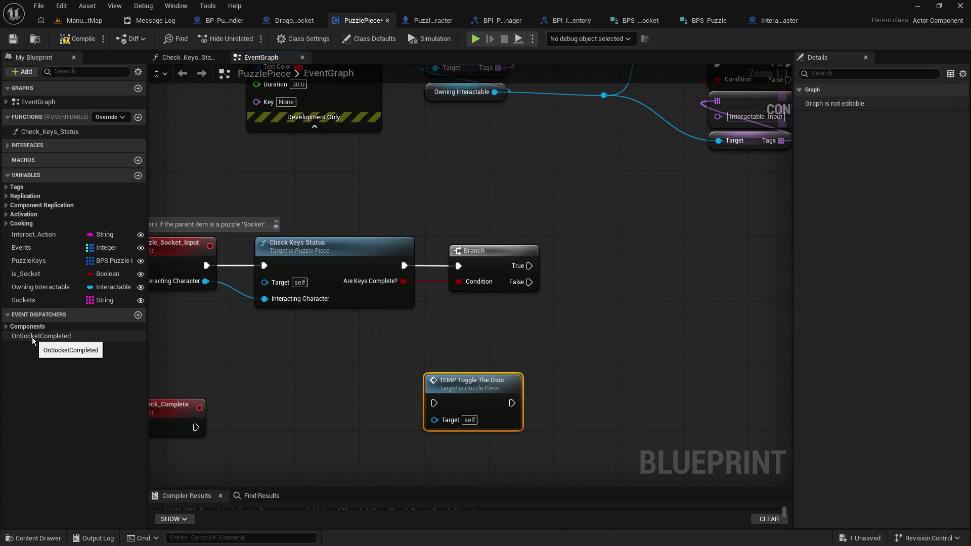
pyautogui.moveTo(33, 338)
pyautogui.mouseDown()
pyautogui.moveTo(653, 238)
pyautogui.moveTo(631, 280)
pyautogui.mouseUp()
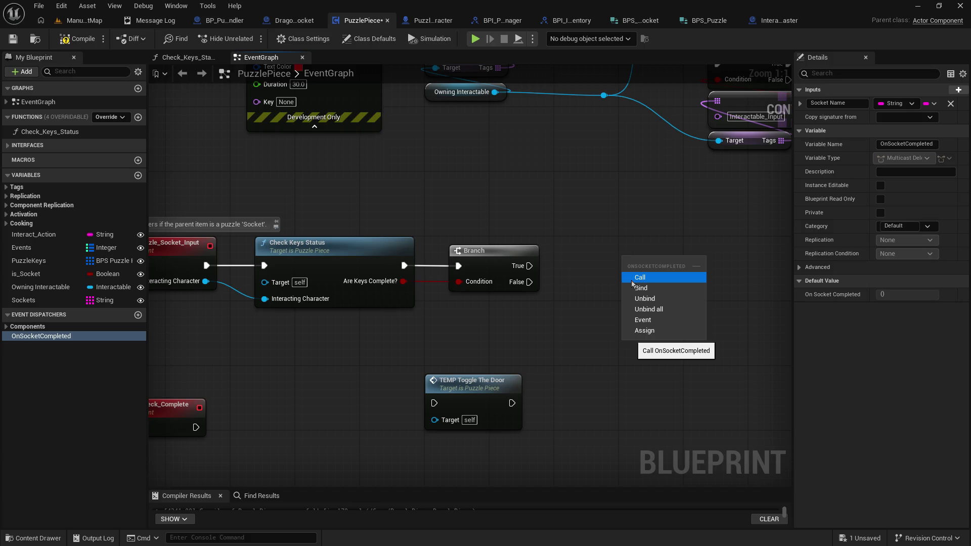
# Wire Branch True into a Call On Socket Completed node with Socket Name replace_me, and save
pyautogui.click(633, 280)
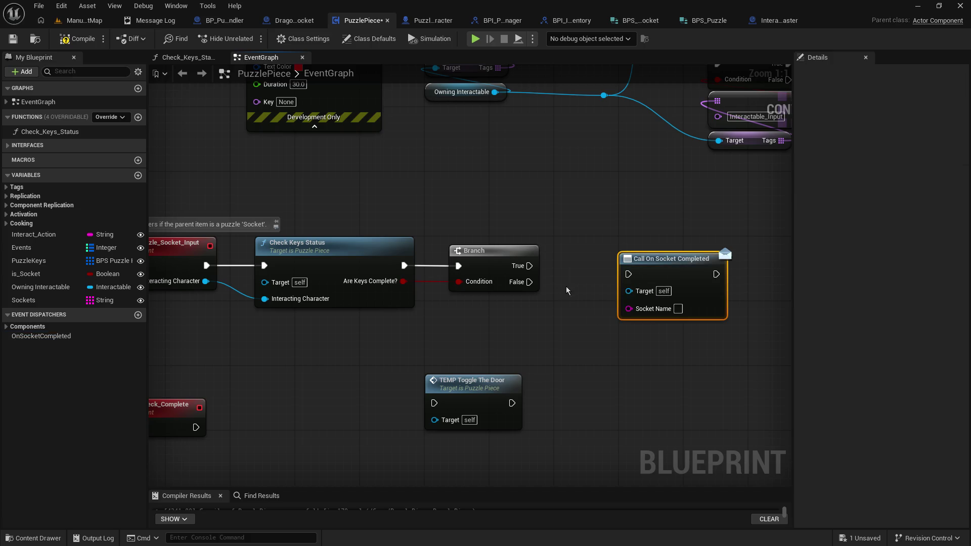
pyautogui.moveTo(534, 267)
pyautogui.mouseDown()
pyautogui.moveTo(554, 277)
pyautogui.moveTo(629, 274)
pyautogui.moveTo(613, 249)
pyautogui.mouseUp()
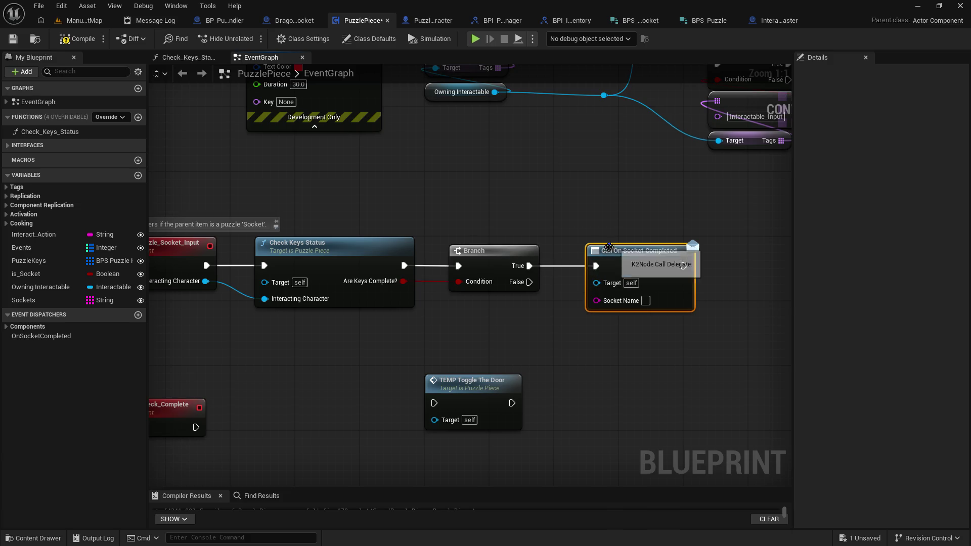
pyautogui.moveTo(540, 313)
pyautogui.mouseDown()
pyautogui.moveTo(572, 313)
pyautogui.moveTo(572, 343)
pyautogui.moveTo(508, 373)
pyautogui.moveTo(499, 365)
pyautogui.mouseUp()
pyautogui.click(540, 318)
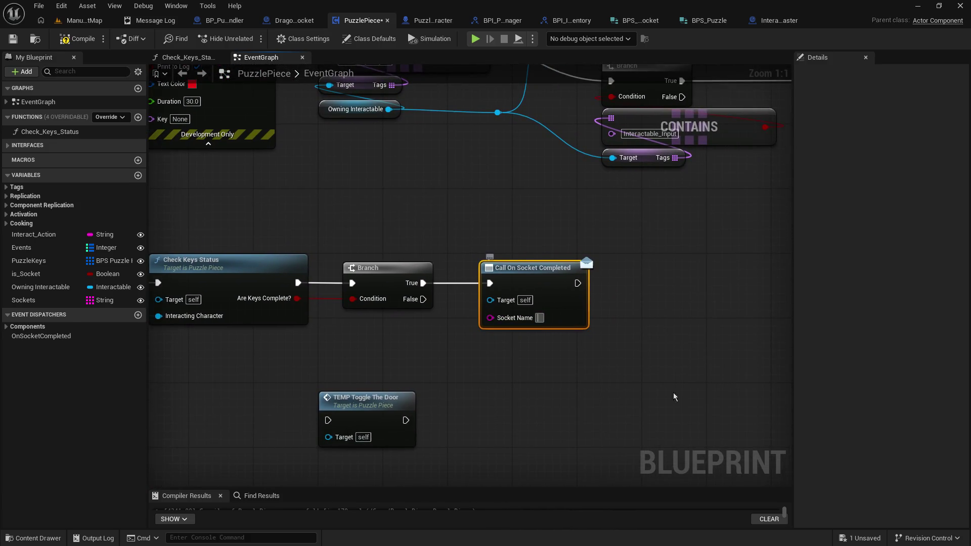
pyautogui.write('replace_m')
pyautogui.write('e')
pyautogui.press('Return')
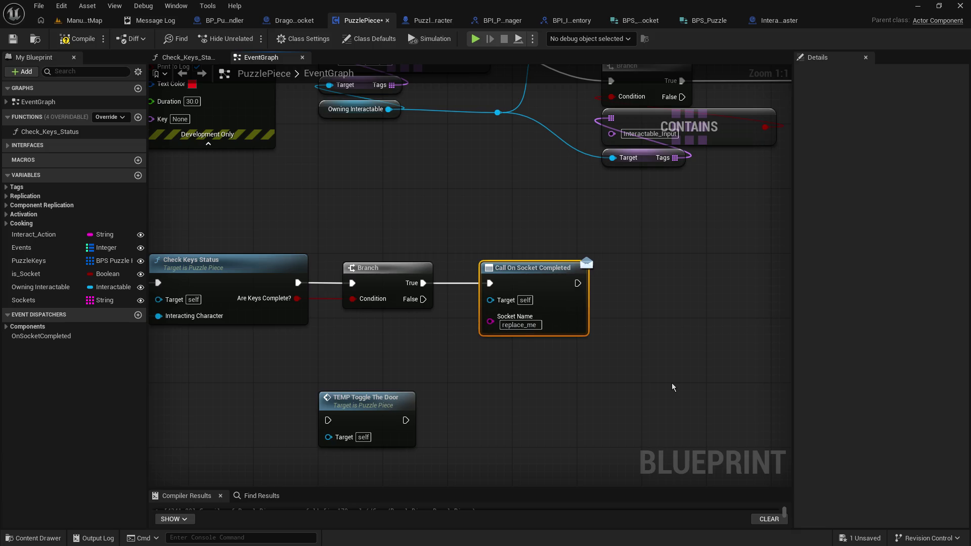
pyautogui.click(684, 372)
pyautogui.click(15, 38)
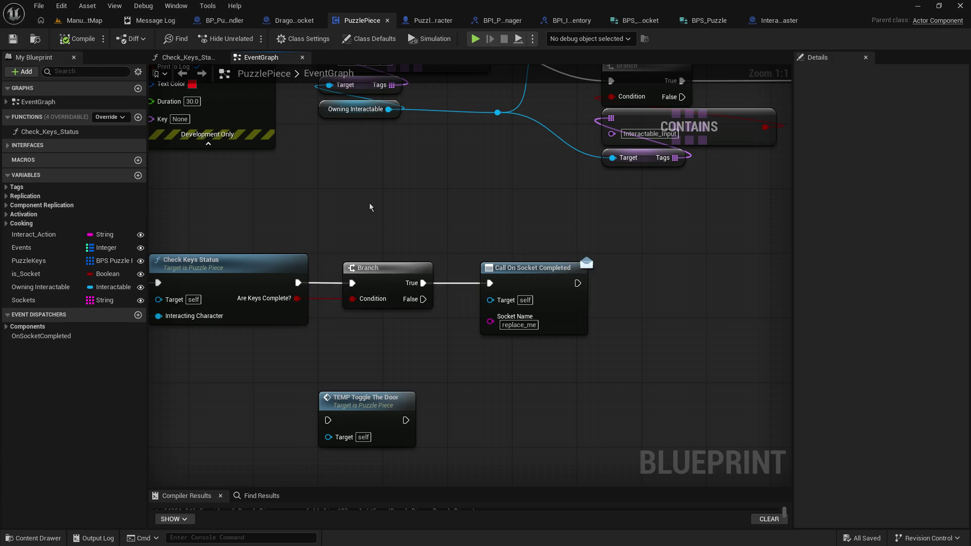
pyautogui.moveTo(369, 230); pyautogui.dragTo(418, 222)
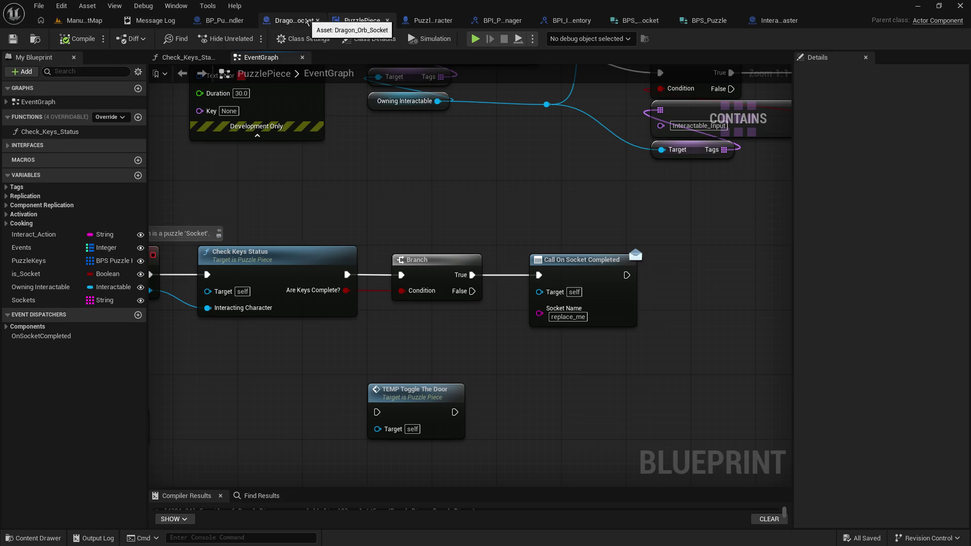
# Add an On Socket Completed event for Dragon_Orb_Socket's PuzzlePiece component
pyautogui.click(306, 22)
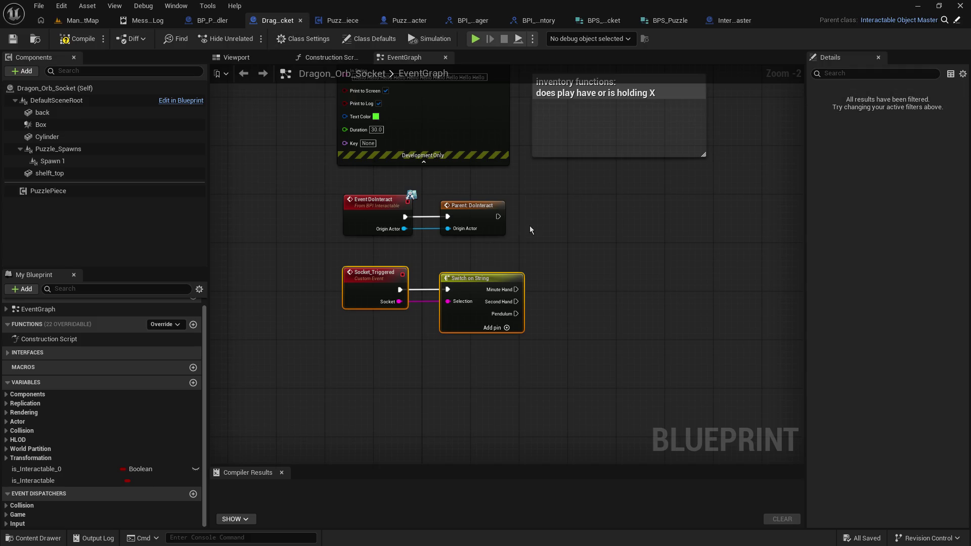
pyautogui.click(81, 190)
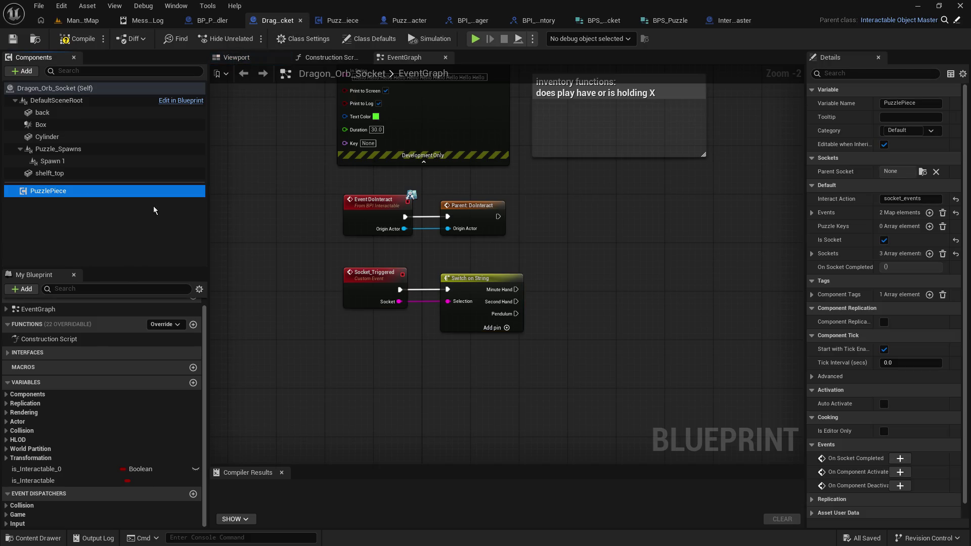
pyautogui.click(905, 463)
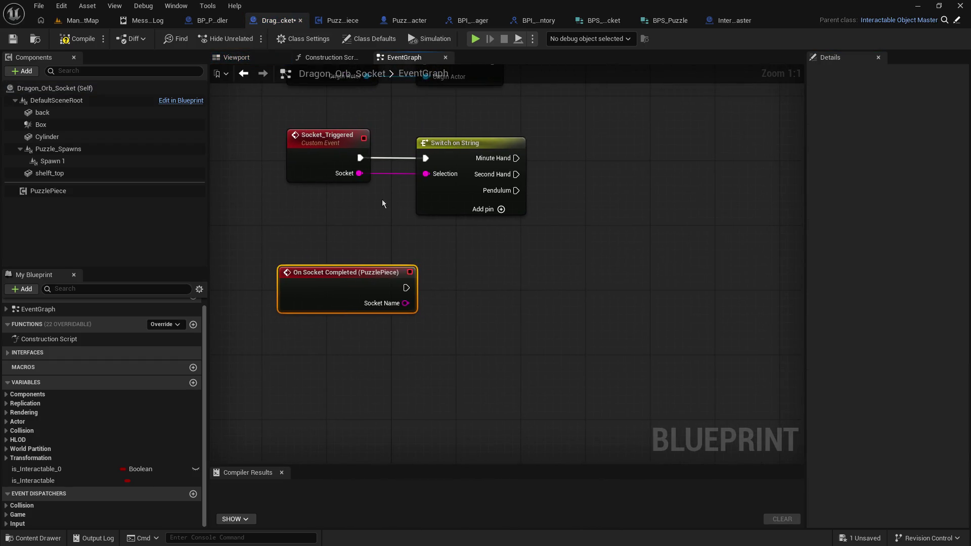
# Delete Socket_Triggered, wire On Socket Completed into Switch on String, then save and compile
pyautogui.click(331, 145)
pyautogui.press('Delete')
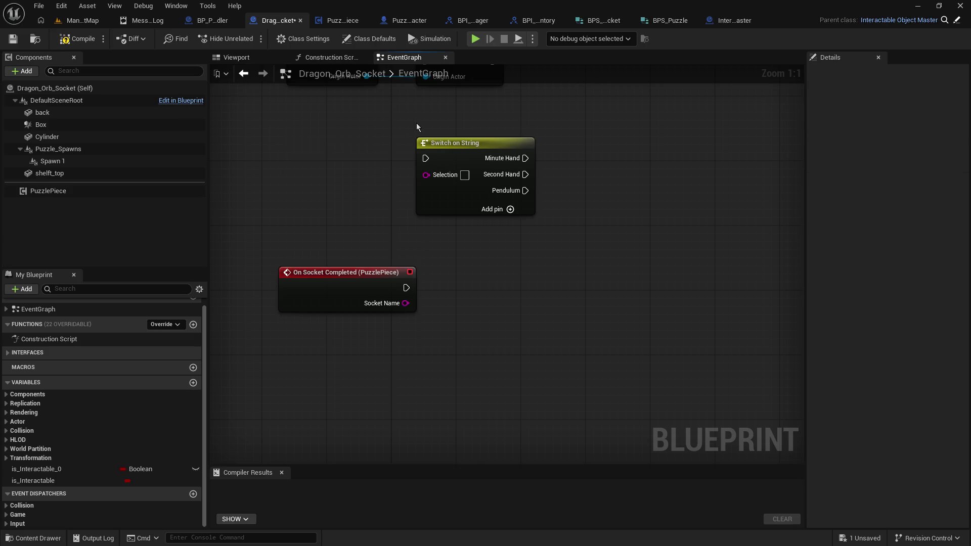
pyautogui.moveTo(335, 342)
pyautogui.mouseDown()
pyautogui.moveTo(315, 276)
pyautogui.moveTo(324, 276)
pyautogui.mouseUp()
pyautogui.click(406, 359)
pyautogui.click(13, 39)
pyautogui.click(70, 40)
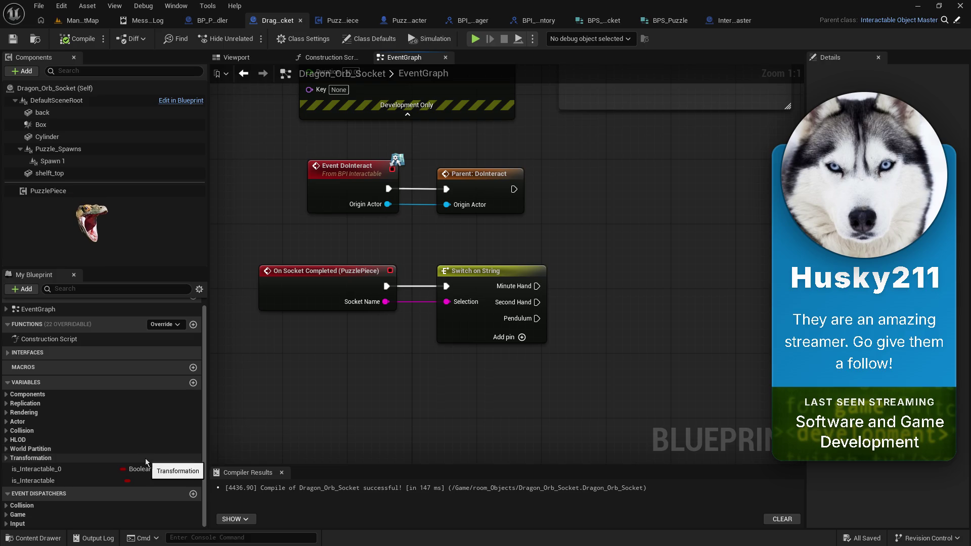
pyautogui.moveTo(349, 407); pyautogui.dragTo(399, 421)
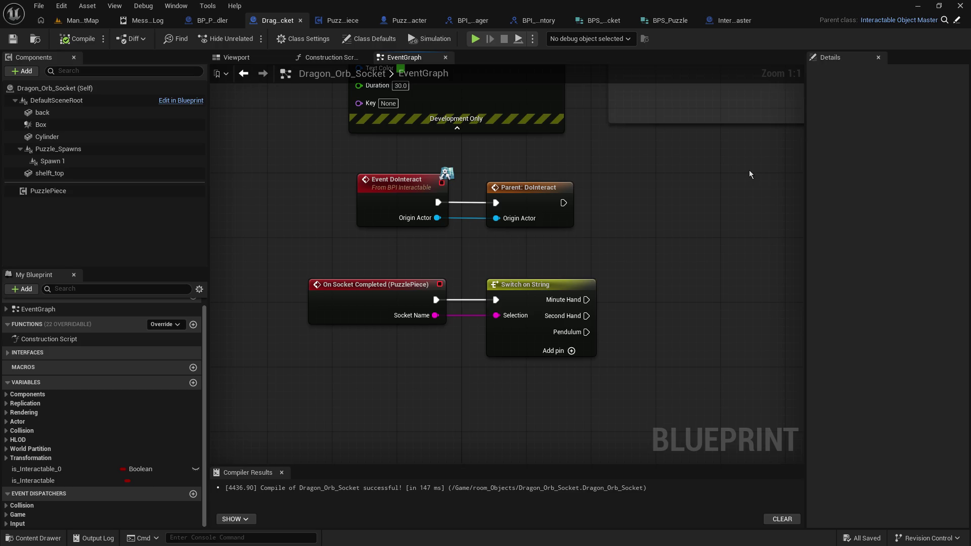
pyautogui.rightClick(632, 246)
pyautogui.click(514, 386)
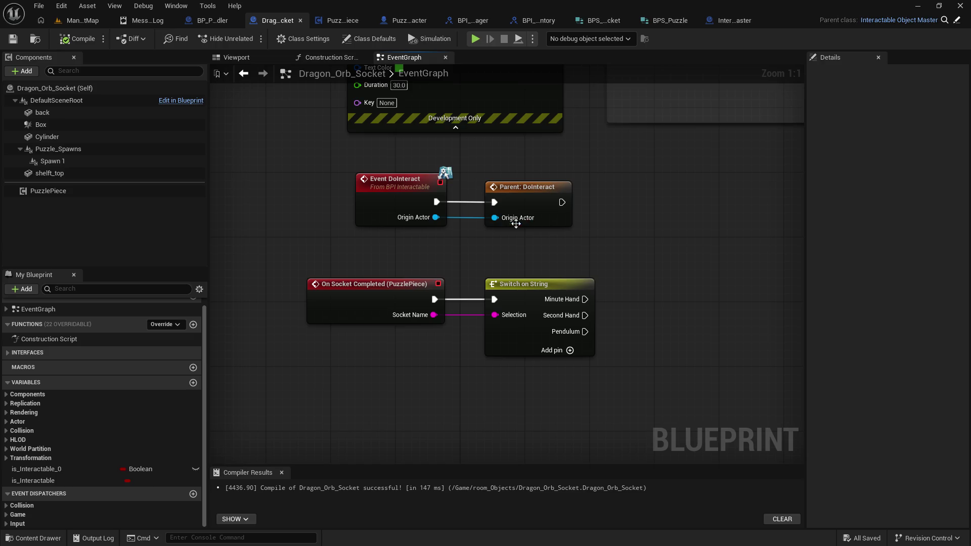
pyautogui.rightClick(245, 226)
pyautogui.click(743, 396)
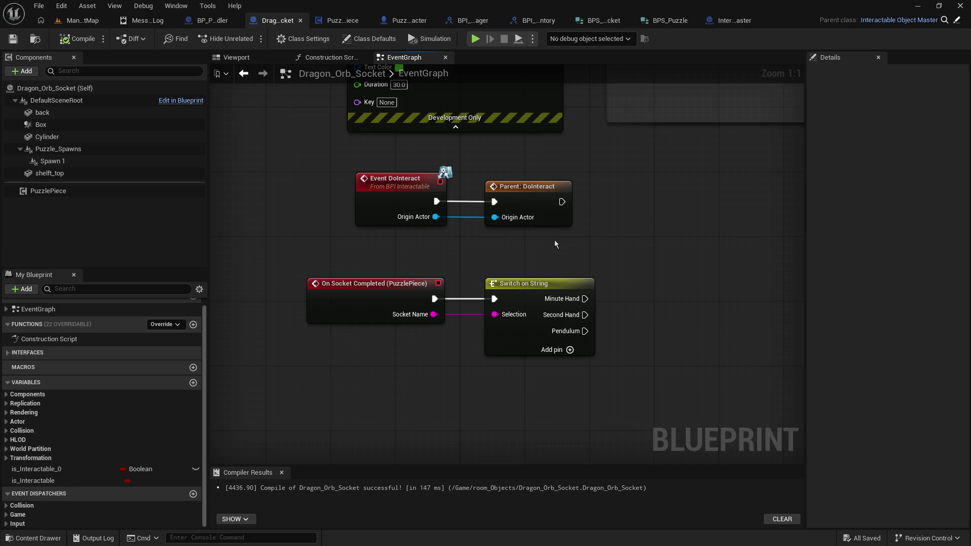
# Create a comment box titled 'How to setup puzzle sockets' and enlarge it
pyautogui.moveTo(477, 268)
pyautogui.mouseDown()
pyautogui.moveTo(503, 186)
pyautogui.moveTo(502, 221)
pyautogui.moveTo(489, 225)
pyautogui.mouseUp()
pyautogui.moveTo(438, 320); pyautogui.dragTo(443, 259)
pyautogui.moveTo(350, 323)
pyautogui.mouseDown()
pyautogui.moveTo(308, 295)
pyautogui.moveTo(303, 382)
pyautogui.moveTo(363, 385)
pyautogui.moveTo(265, 374)
pyautogui.mouseUp()
pyautogui.scroll(-3, 321, 302)
pyautogui.write('c')
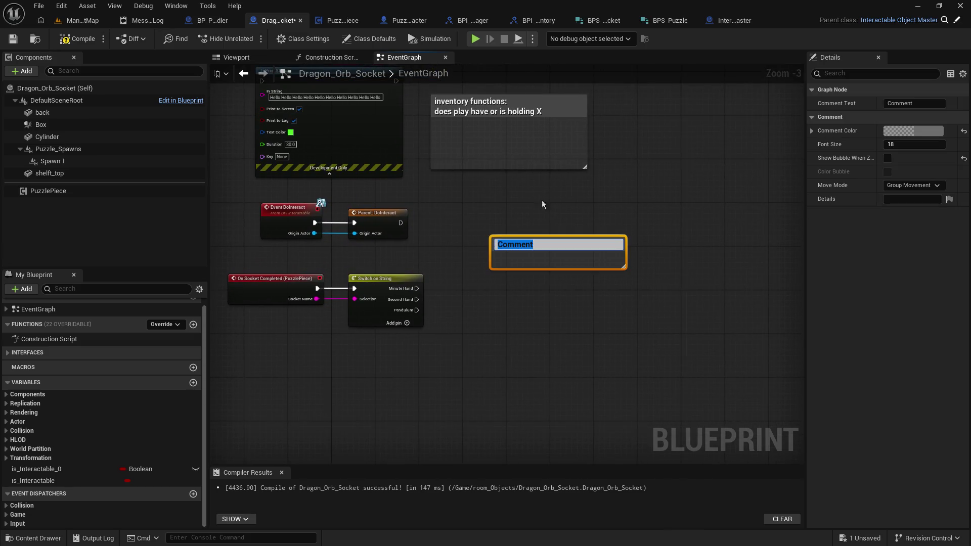
pyautogui.write('How to ')
pyautogui.write('setup')
pyautogui.write(' puzzle')
pyautogui.write(' sockets:')
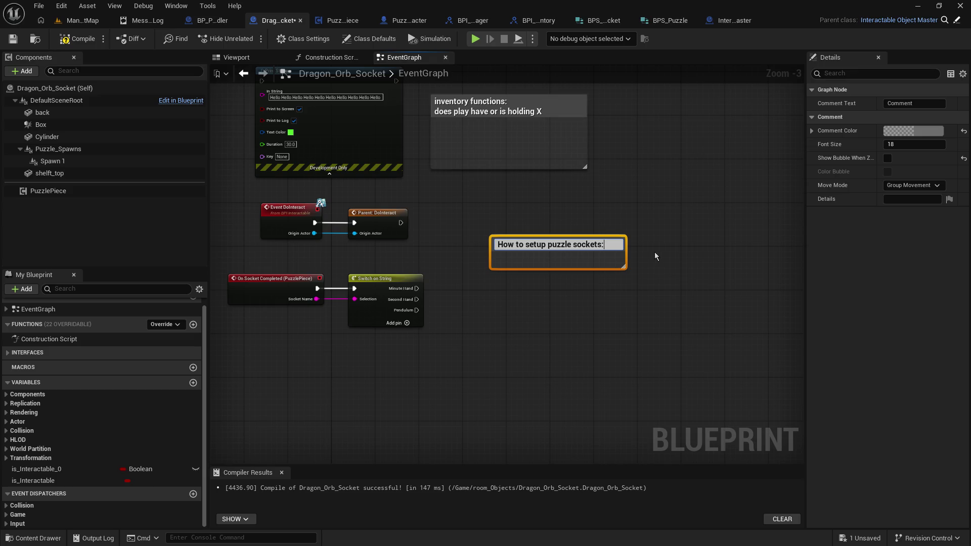
pyautogui.moveTo(623, 266); pyautogui.dragTo(680, 420)
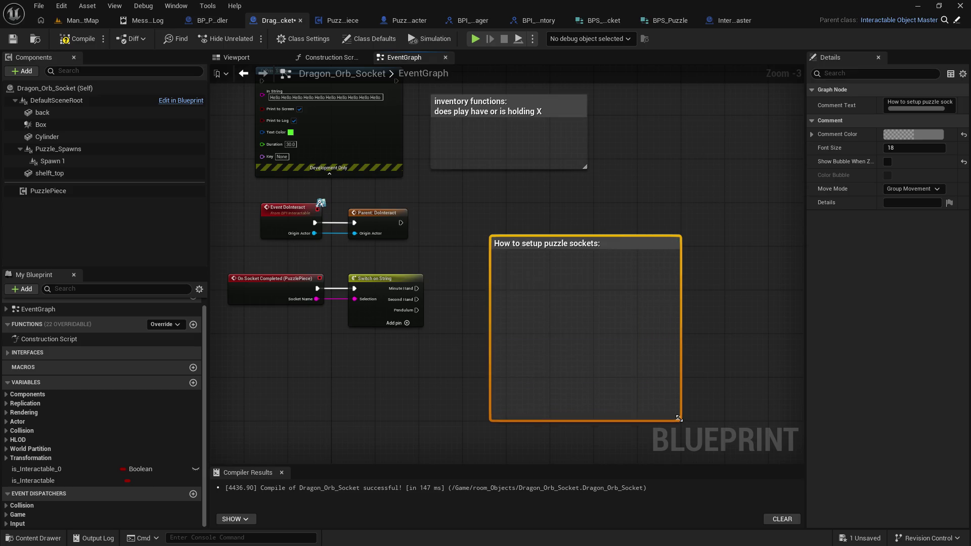
# Add the line '1. Add PuzzlePiece component to' to the comment
pyautogui.click(593, 288)
pyautogui.doubleClick(612, 244)
pyautogui.hotkey('shift', 'Return')
pyautogui.write('1. Add PuzzlePiece component to')
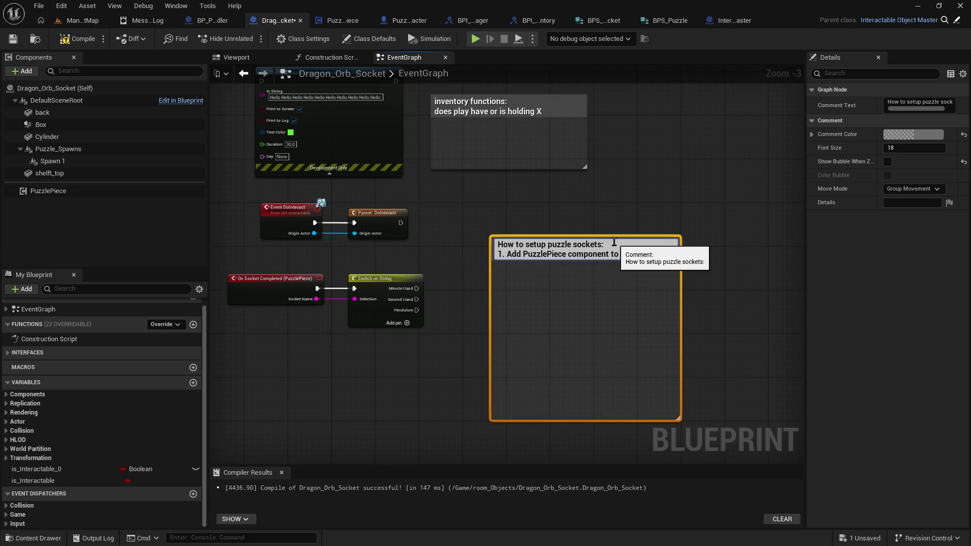
pyautogui.press('Return')
# Add the line '2. In PuzzlePiece details check is_socket' and review PuzzlePiece's properties
pyautogui.doubleClick(652, 256)
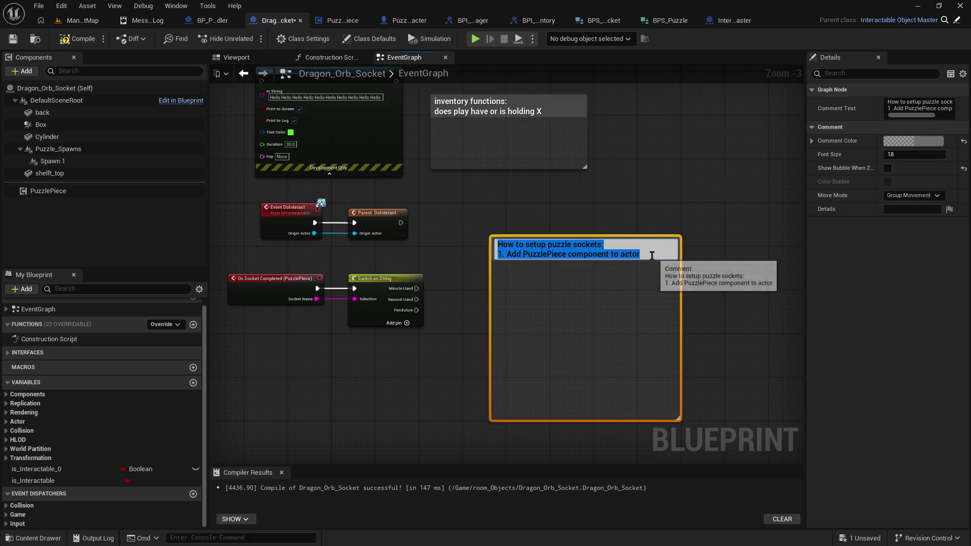
pyautogui.hotkey('shift', 'Return')
pyautogui.write('2,')
pyautogui.press('BackSpace')
pyautogui.write('. ')
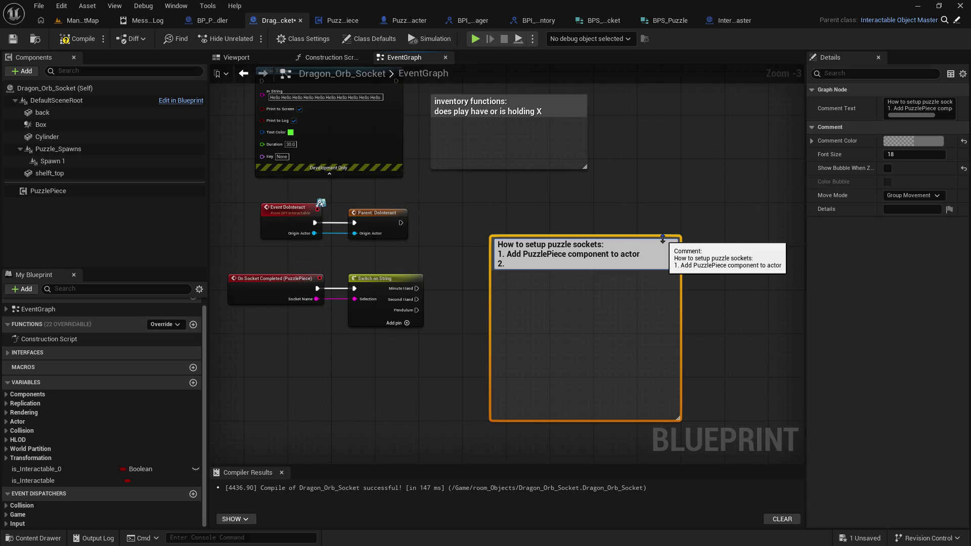
pyautogui.write('In Pu')
pyautogui.write('zzlePiece ')
pyautogui.write('details')
pyautogui.write(' check ')
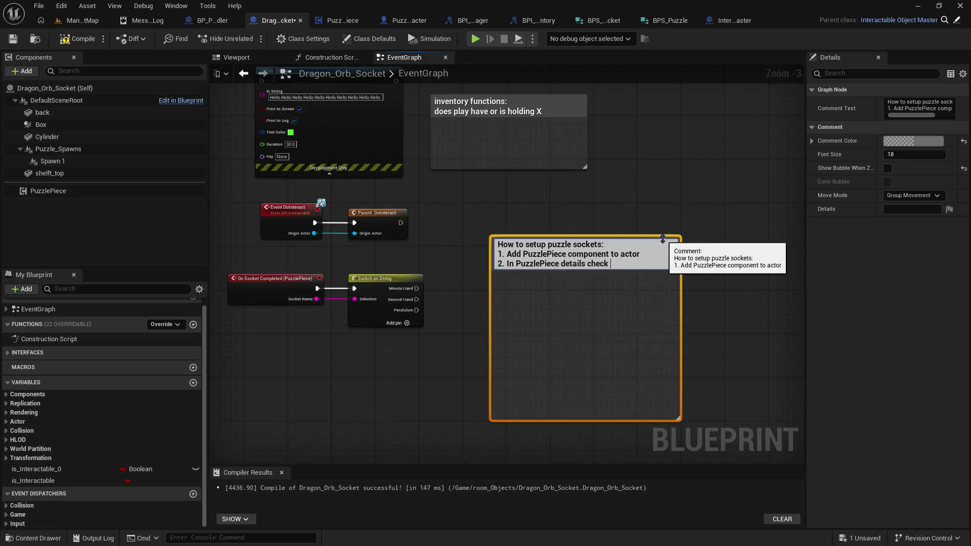
pyautogui.write('is_socket')
pyautogui.press('Return')
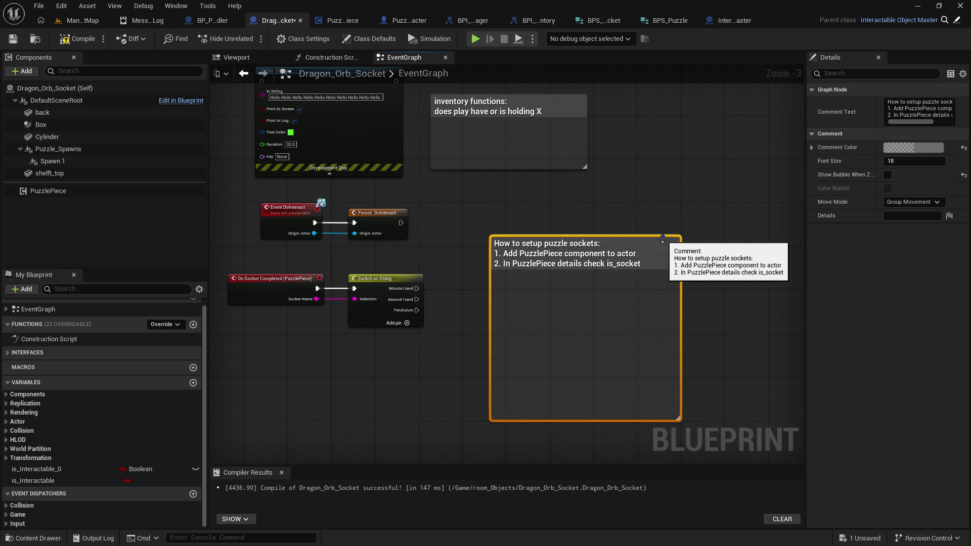
pyautogui.click(48, 191)
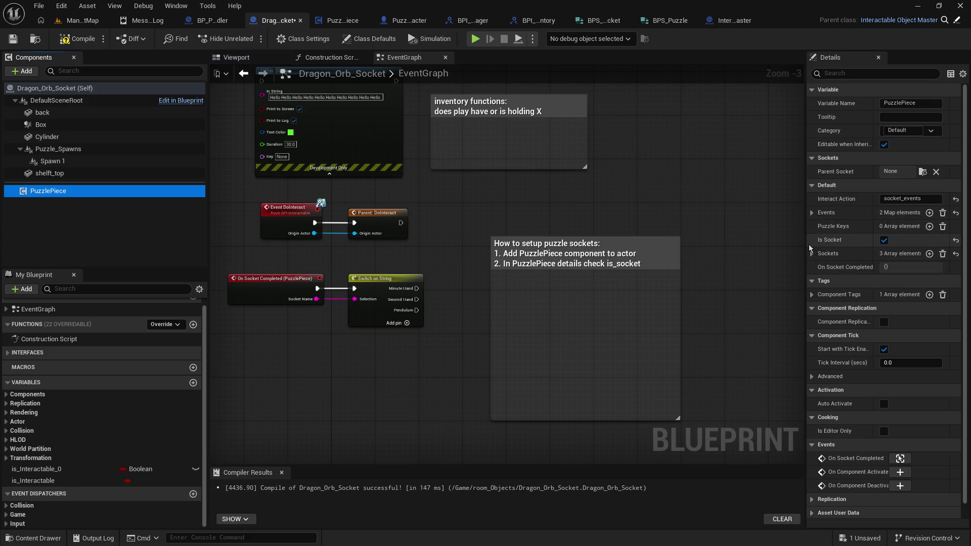
pyautogui.moveTo(806, 244); pyautogui.dragTo(773, 249)
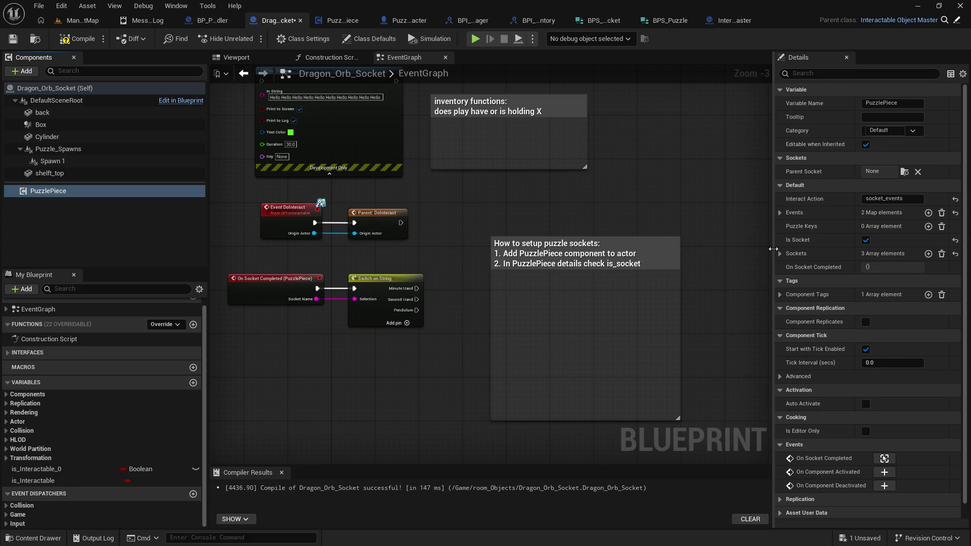
# Insert a new step '2' line into the puzzle-socket comment
pyautogui.click(641, 259)
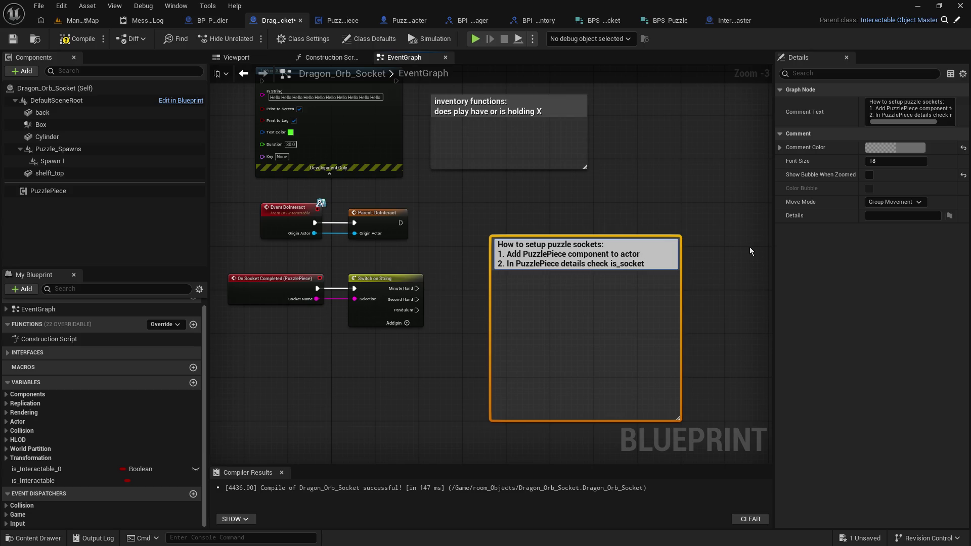
pyautogui.write('3')
pyautogui.hotkey('shift', 'Return')
pyautogui.write('2.')
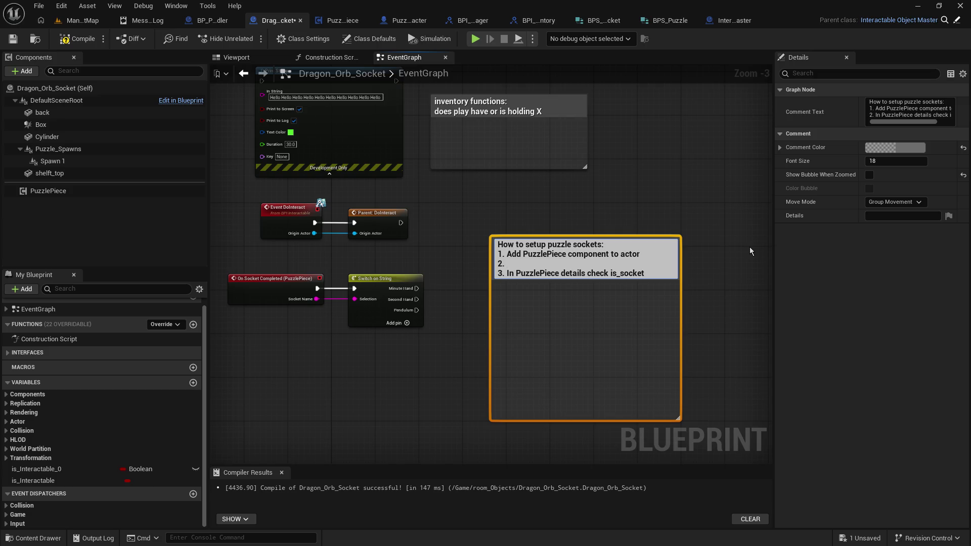
pyautogui.click(673, 167)
# Inspect the PuzzlePiece component's socket_events Interact Action value
pyautogui.click(87, 191)
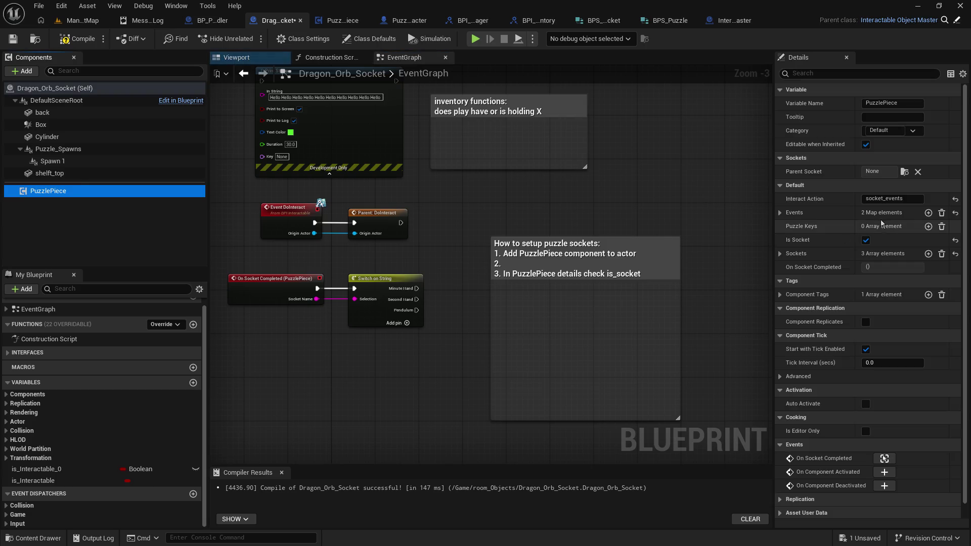
pyautogui.click(883, 199)
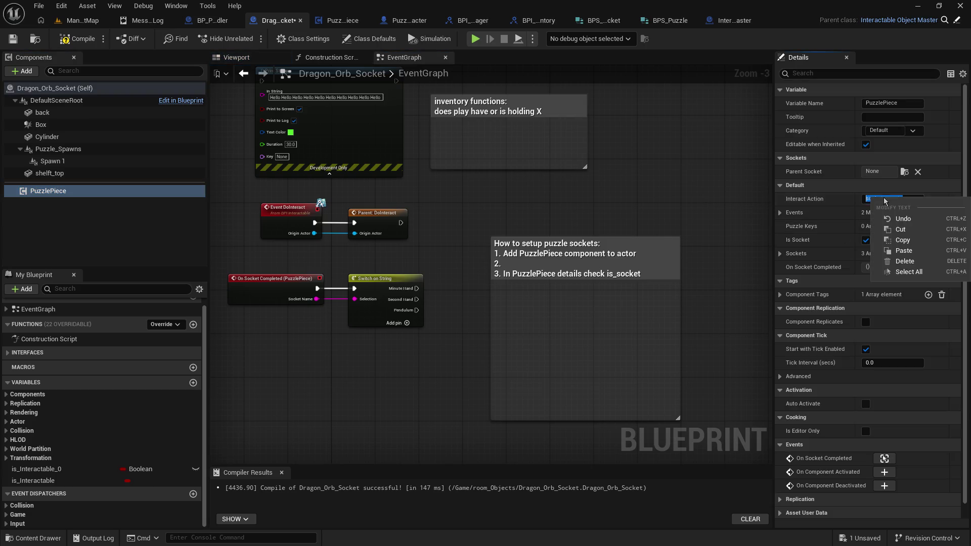
pyautogui.click(651, 198)
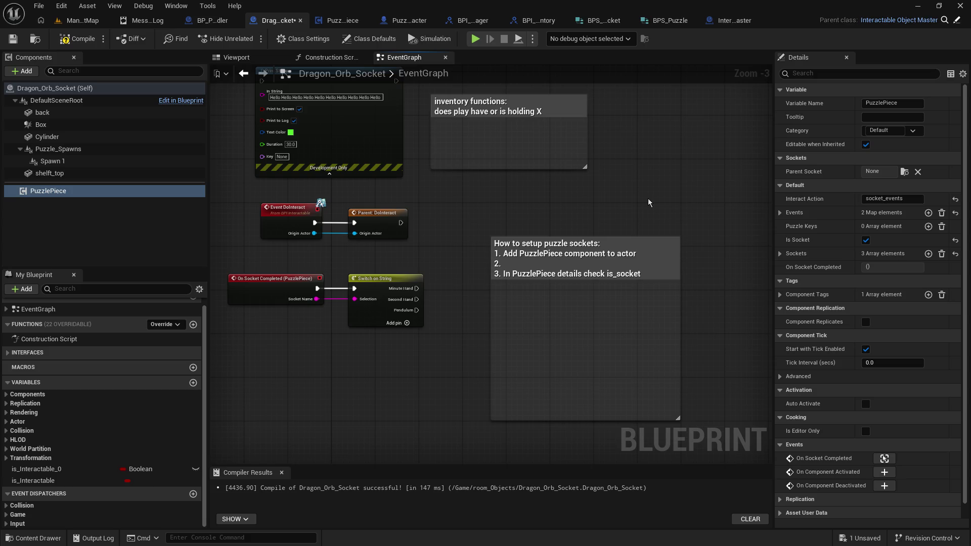
pyautogui.click(910, 198)
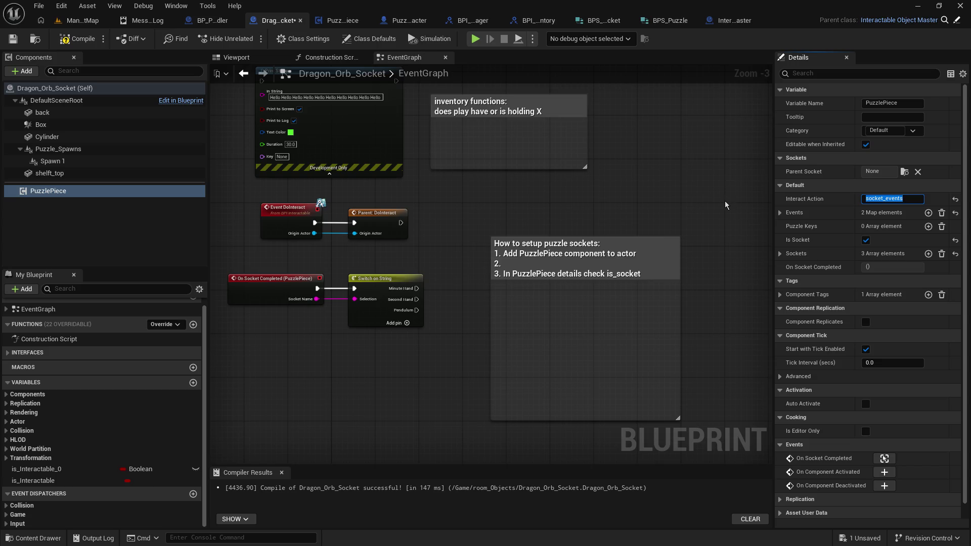
# Open the setup comment for editing, then check the PuzzlePiece component's properties
pyautogui.doubleClick(538, 263)
pyautogui.click(538, 263)
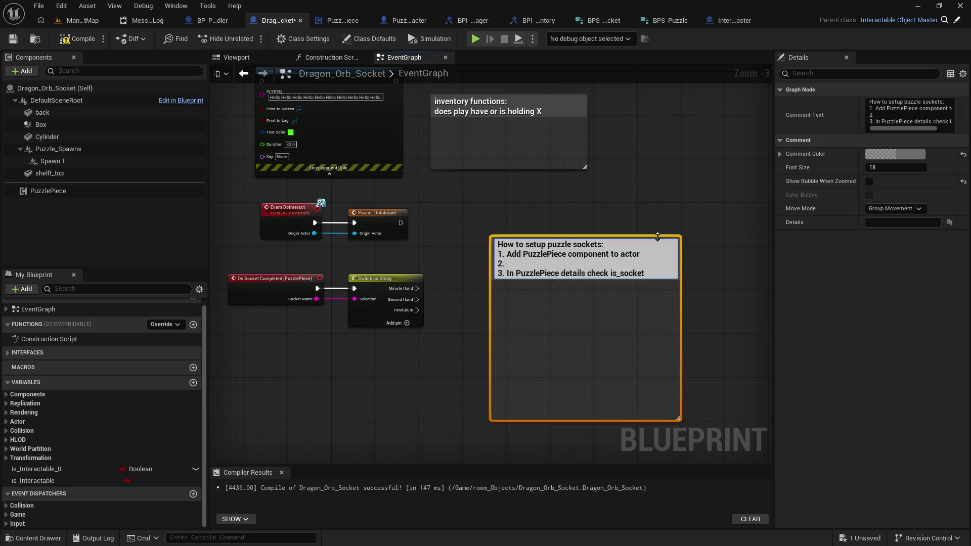
pyautogui.click(506, 180)
pyautogui.click(77, 191)
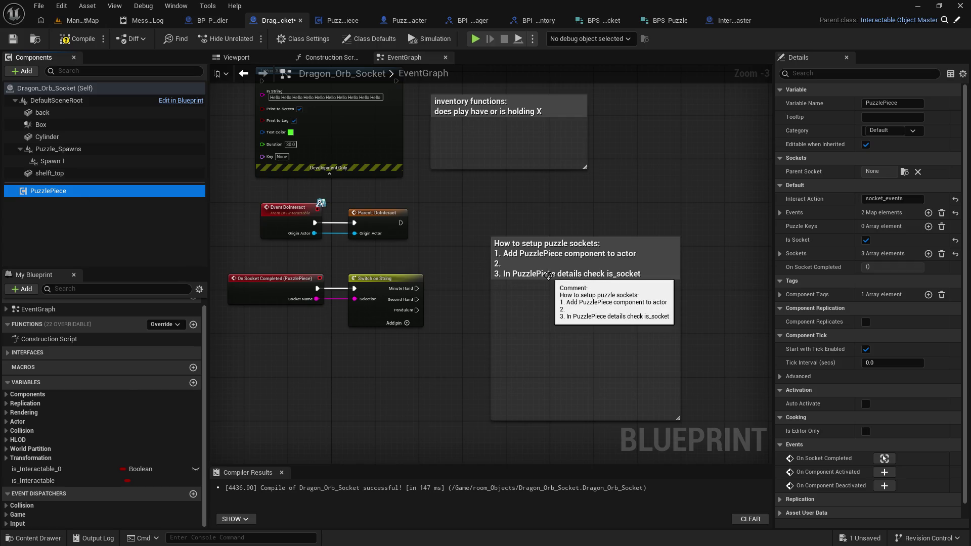
# Write step 2 as 'Set Interact Action: socket_events' with the line '-- This executes events when socket completed'
pyautogui.doubleClick(543, 270)
pyautogui.click(539, 264)
pyautogui.write('Set Interac')
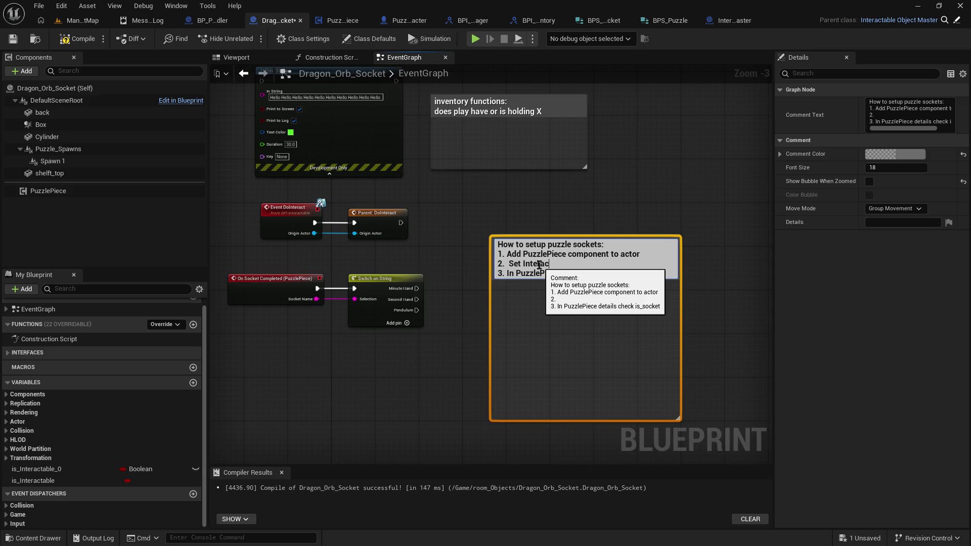
pyautogui.write('t Action: socket_events')
pyautogui.hotkey('shift', 'Return')
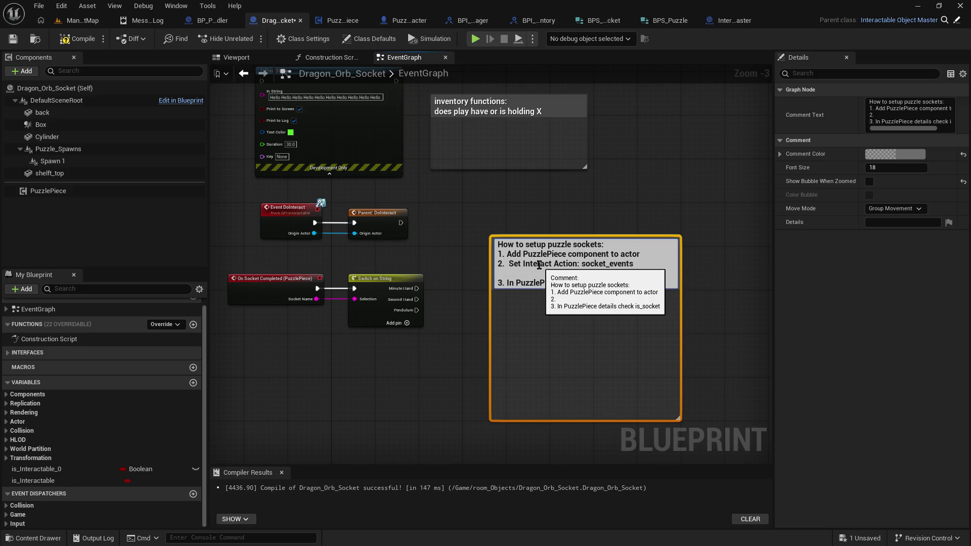
pyautogui.write('-- This')
pyautogui.write(' execu')
pyautogui.write('tes ')
pyautogui.write('arr')
pyautogui.press('BackSpace')
pyautogui.press('BackSpace')
pyautogui.write('events')
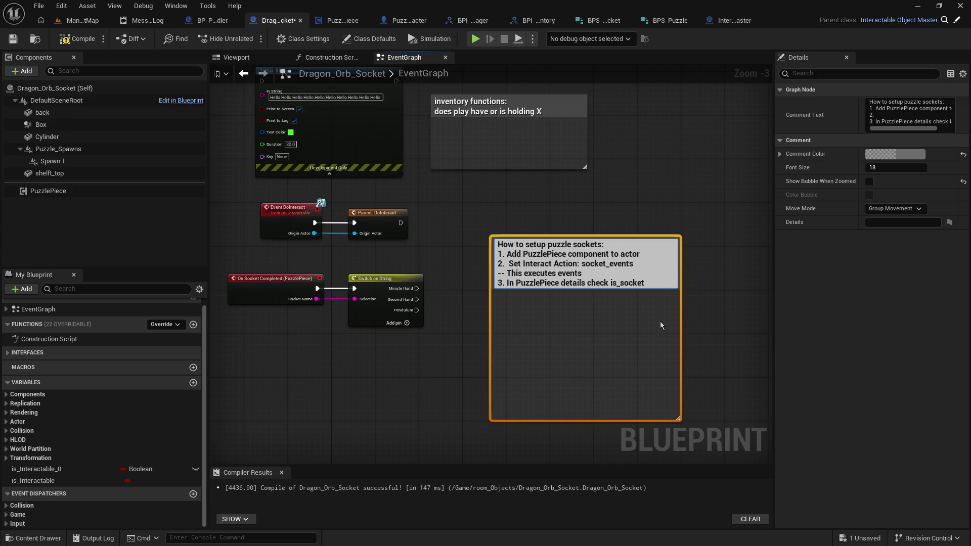
pyautogui.write('when socket comp')
pyautogui.write('leted')
pyautogui.click(724, 305)
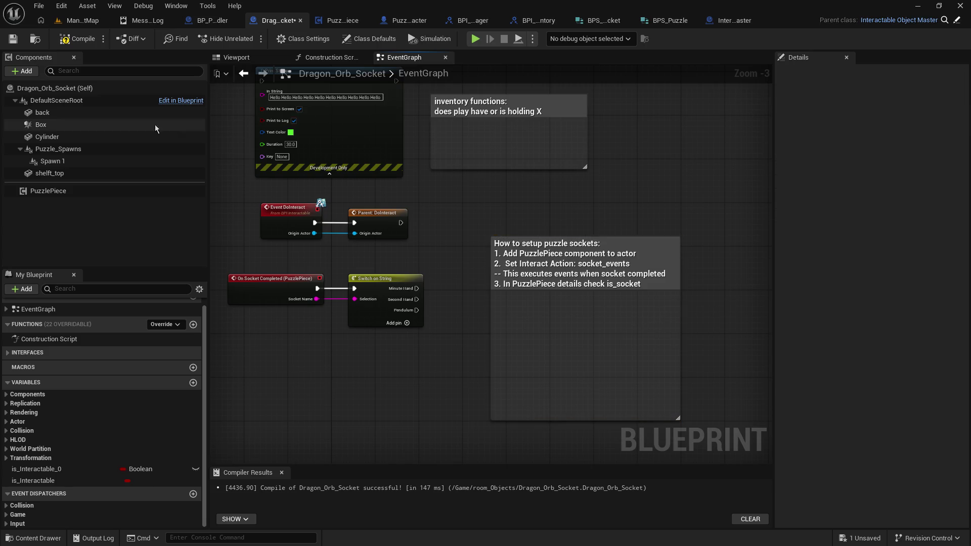
pyautogui.click(58, 191)
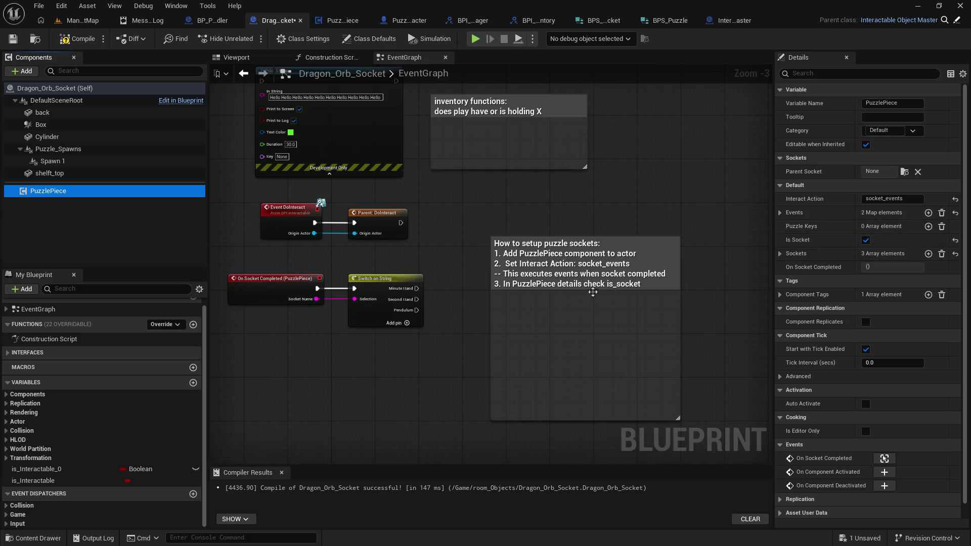
pyautogui.doubleClick(626, 288)
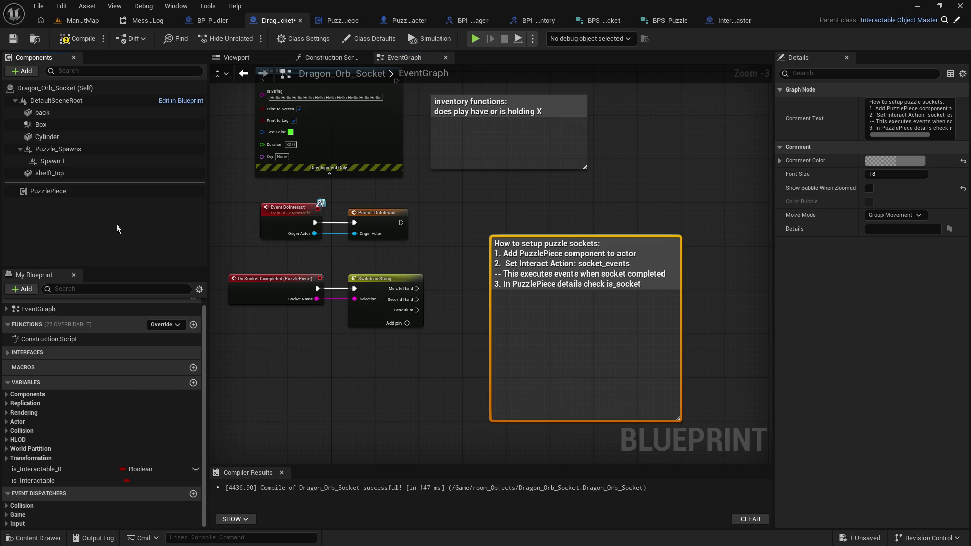
# After a blank line, add the note 'NOTE: In dynamic mode DO NOT set keys' to the comment
pyautogui.doubleClick(654, 282)
pyautogui.click(655, 282)
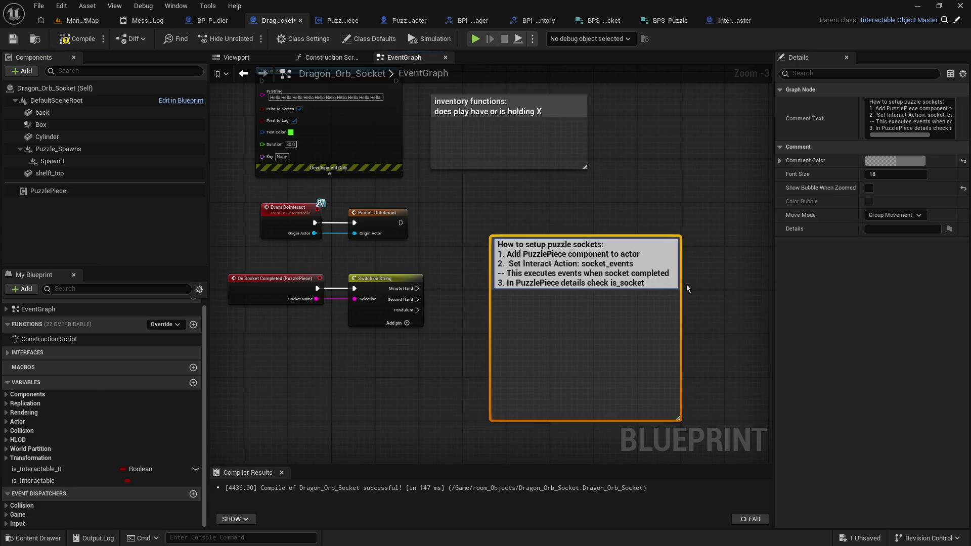
pyautogui.hotkey('shift', 'Return')
pyautogui.hotkey('shift', 'Return')
pyautogui.write('NOTE: Puzzle')
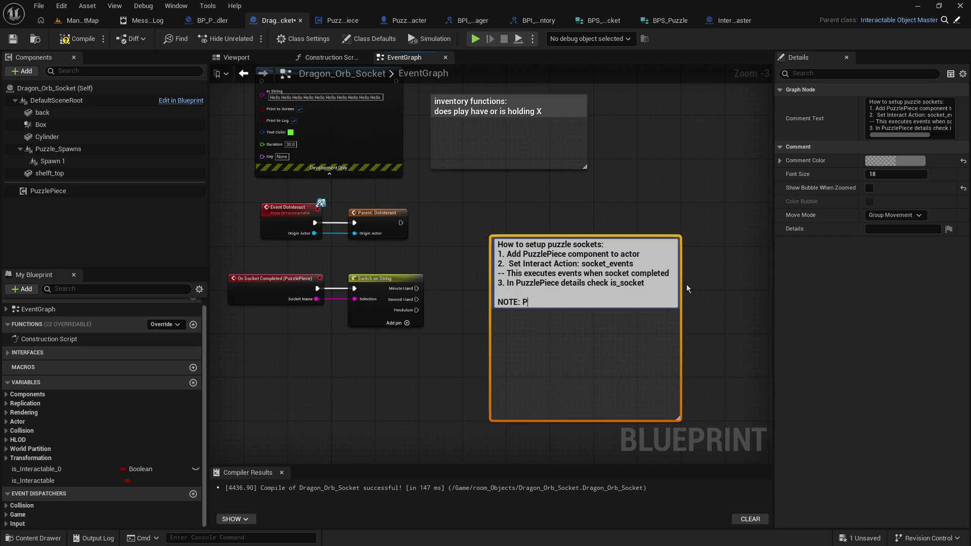
pyautogui.press('BackSpace')
pyautogui.press('BackSpace')
pyautogui.press('BackSpace')
pyautogui.write('In D')
pyautogui.press('BackSpace')
pyautogui.write('dynamic mode')
pyautogui.write('does')
pyautogui.press('BackSpace')
pyautogui.press('BackSpace')
pyautogui.press('BackSpace')
pyautogui.press('BackSpace')
pyautogui.write('DO NOT ')
pyautogui.write('set keys')
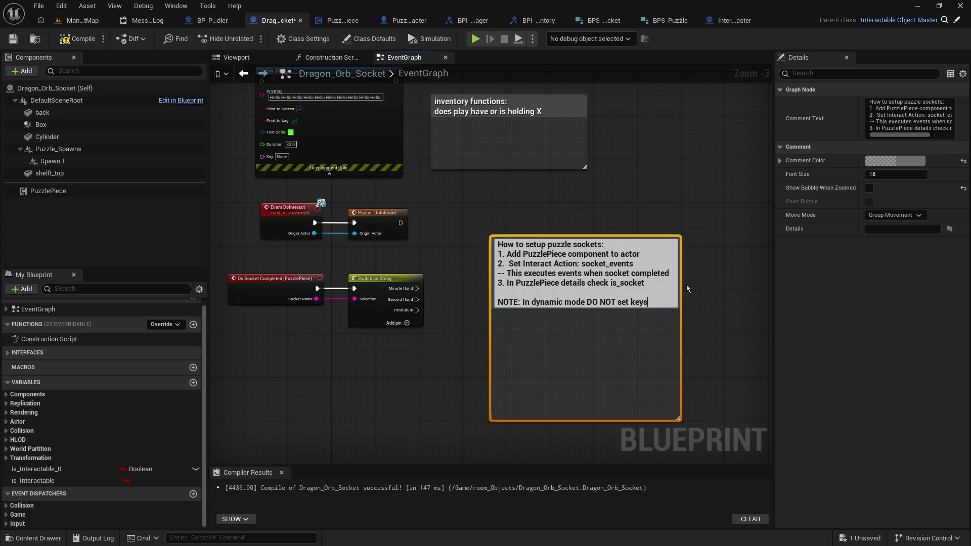
pyautogui.press('Return')
# Change the note to 'DO NOT set Puzzle Keys' and widen the comment box rightward
pyautogui.click(109, 191)
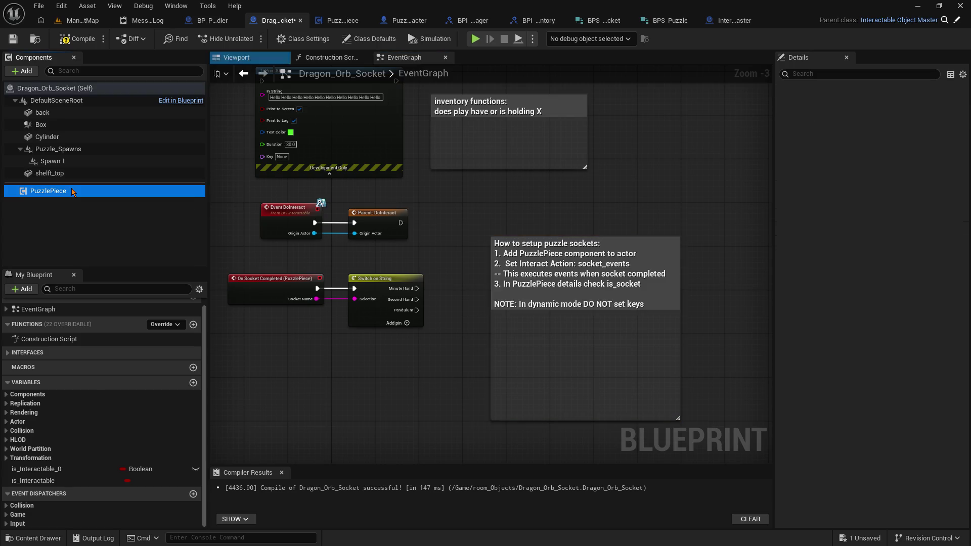
pyautogui.moveTo(896, 260)
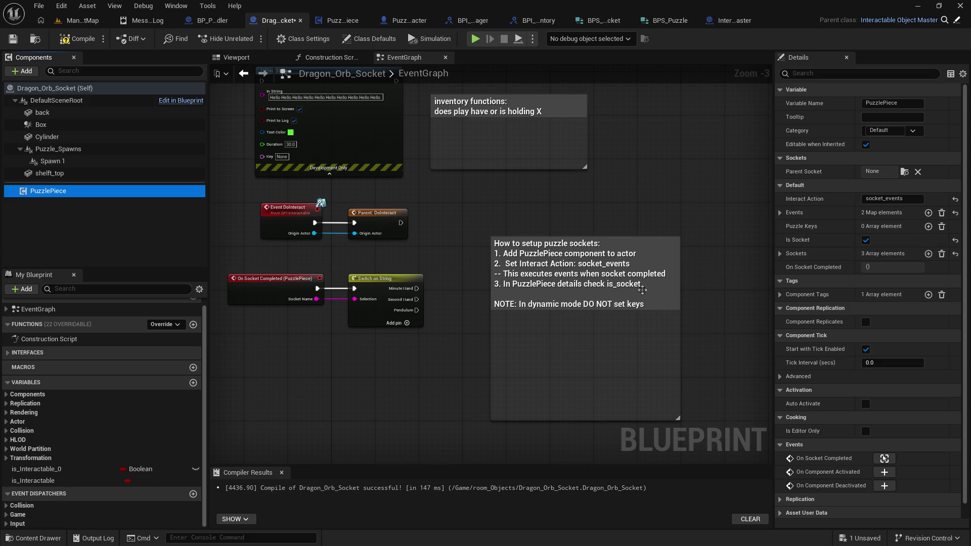
pyautogui.click(627, 302)
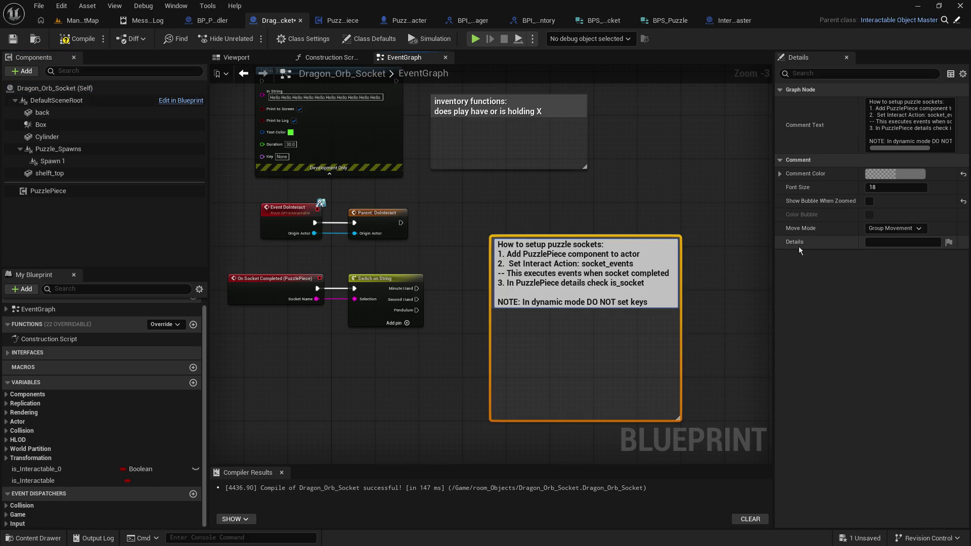
pyautogui.write('Puzzle K')
pyautogui.press('Delete')
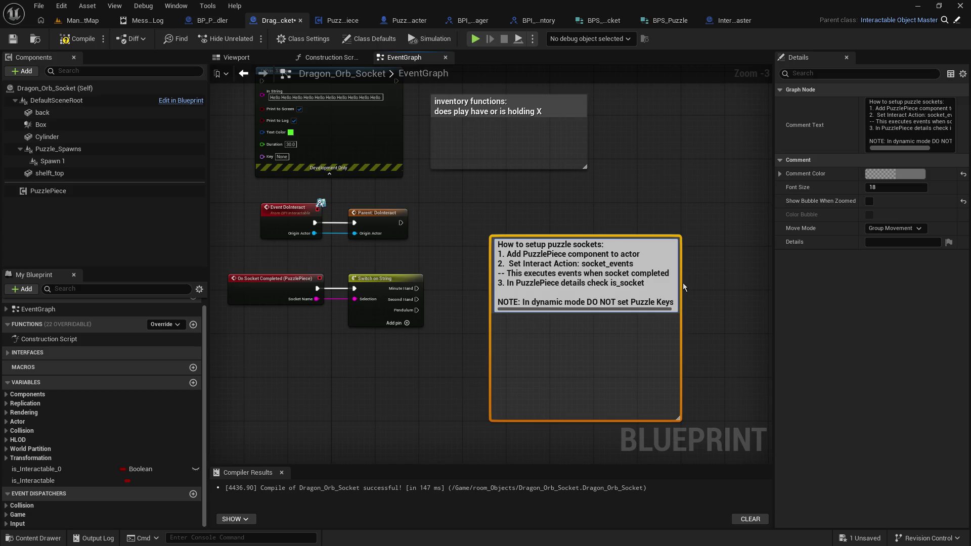
pyautogui.moveTo(682, 287); pyautogui.dragTo(713, 287)
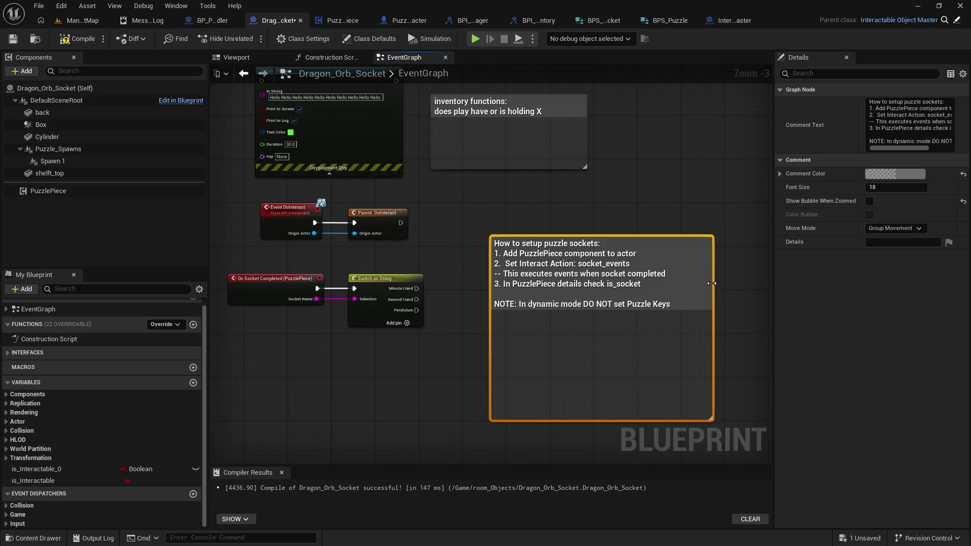
# Revise the Is socket step's text, adding '/enable' and a quotation mark
pyautogui.click(681, 200)
pyautogui.click(50, 190)
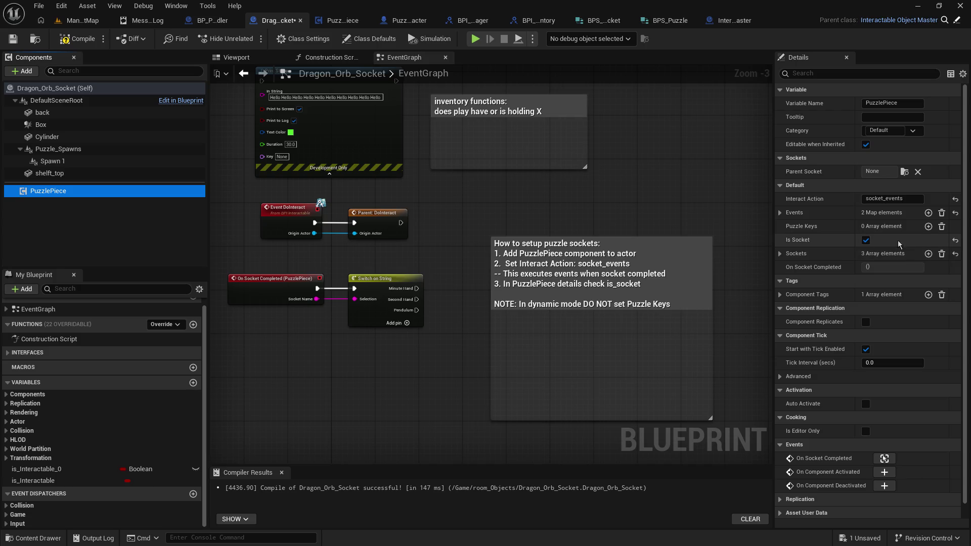
pyautogui.click(627, 274)
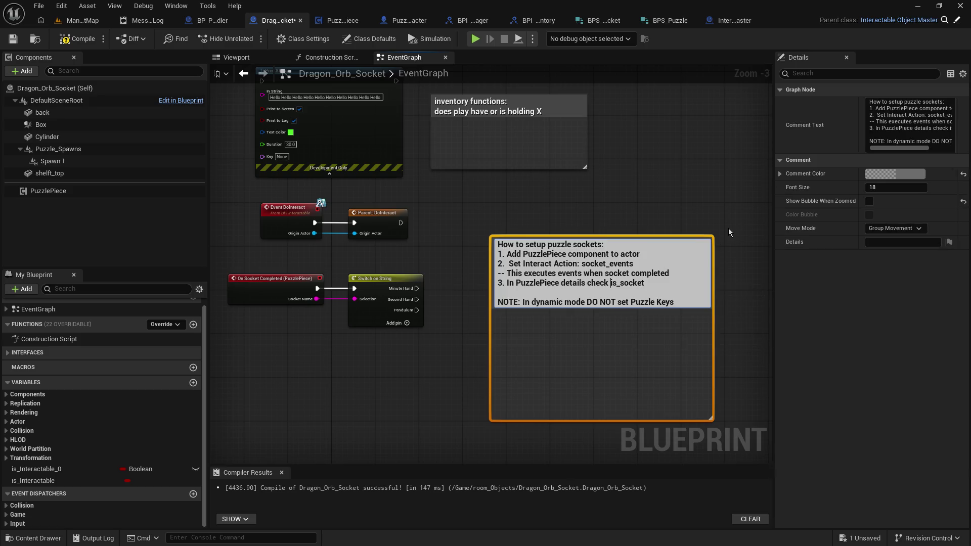
pyautogui.write('/e')
pyautogui.write('nable')
pyautogui.press('Delete')
pyautogui.write('"Is')
pyautogui.click(580, 199)
# Review the comment's three steps and NOTE against the PuzzlePiece component settings
pyautogui.click(101, 192)
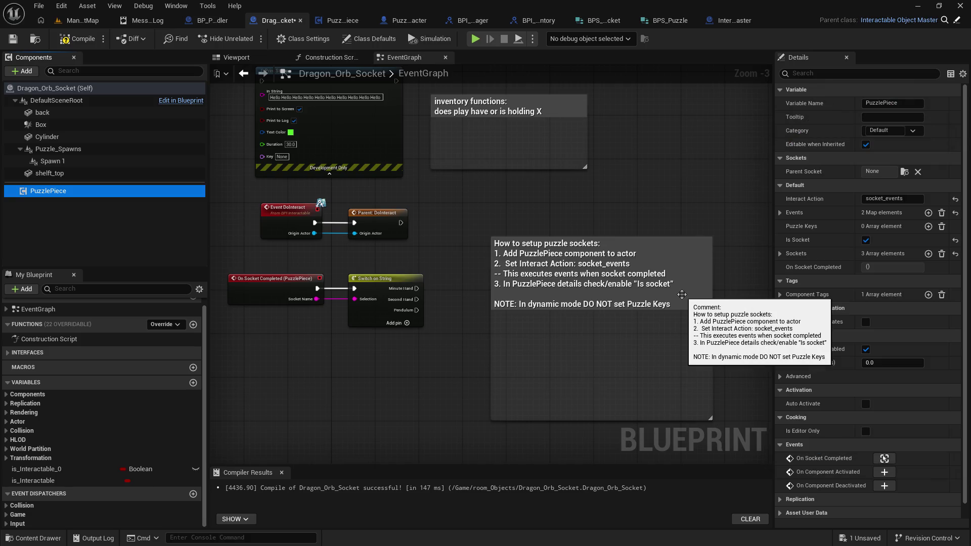
pyautogui.doubleClick(682, 294)
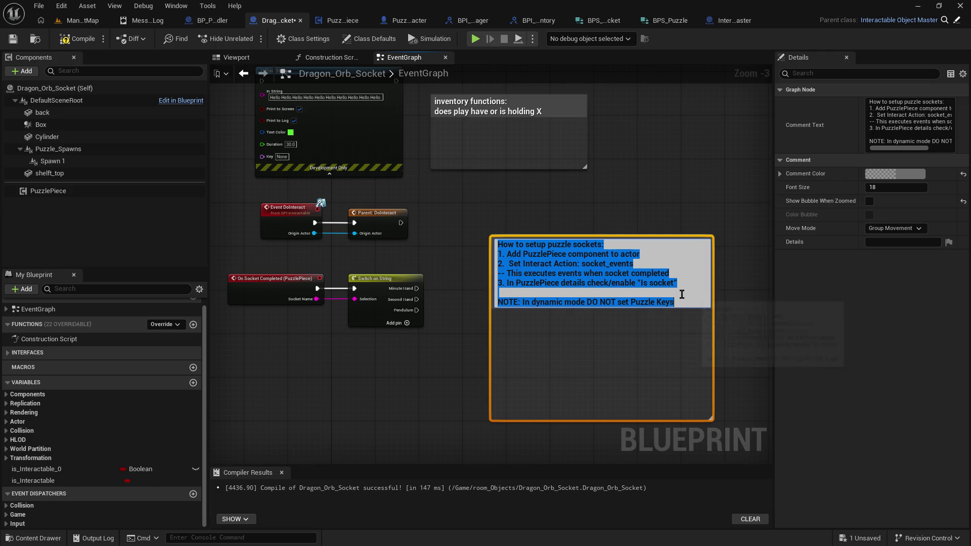
pyautogui.click(687, 301)
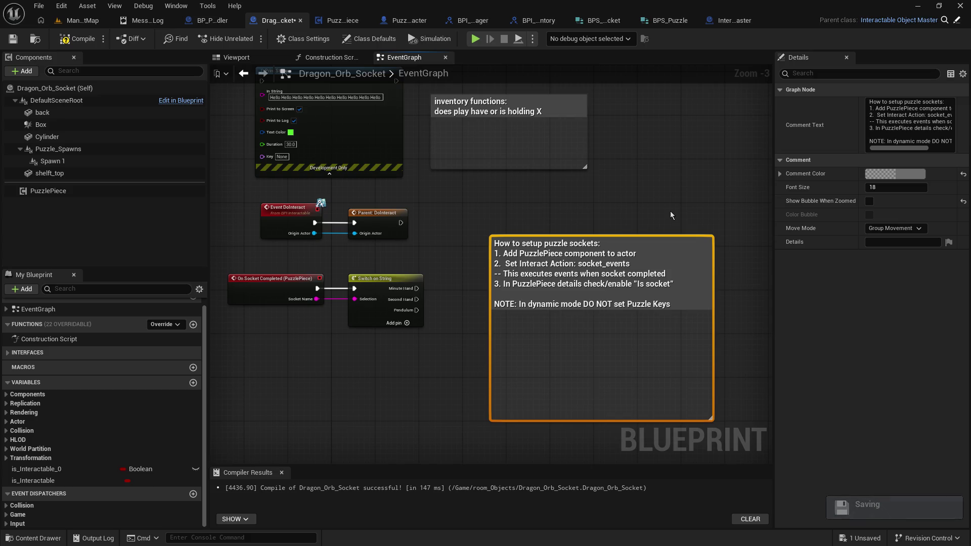
pyautogui.click(471, 219)
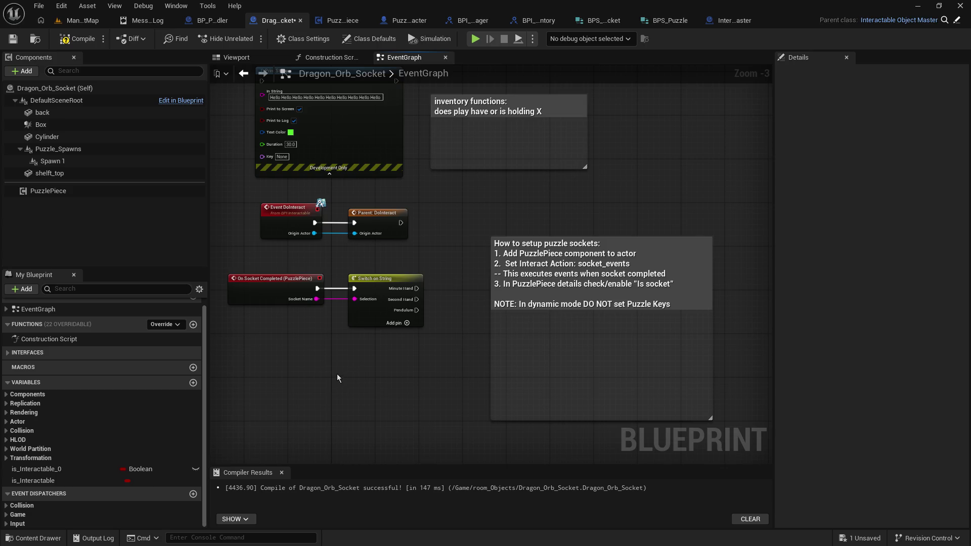
pyautogui.click(48, 190)
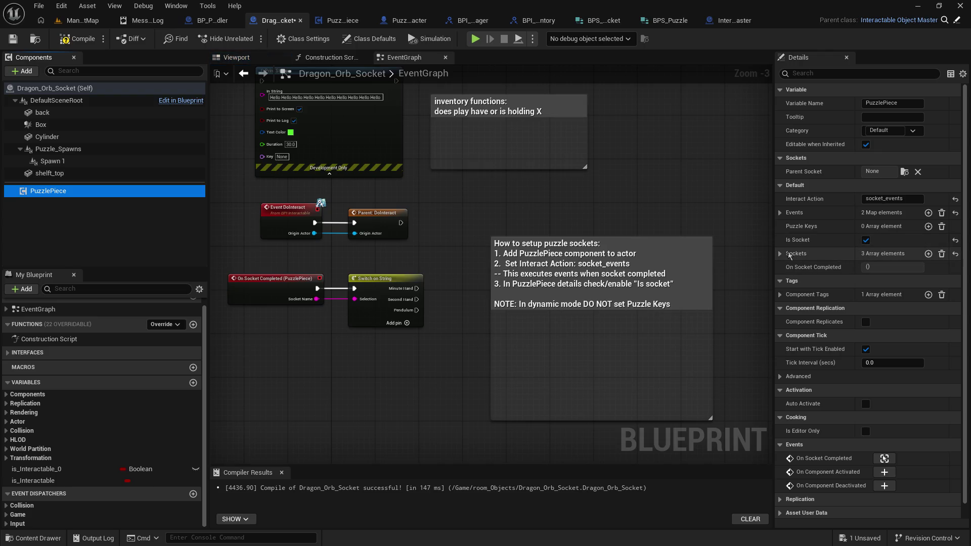
# Add a new '4.' line beneath step 3 in the puzzle-socket comment
pyautogui.doubleClick(678, 283)
pyautogui.click(678, 283)
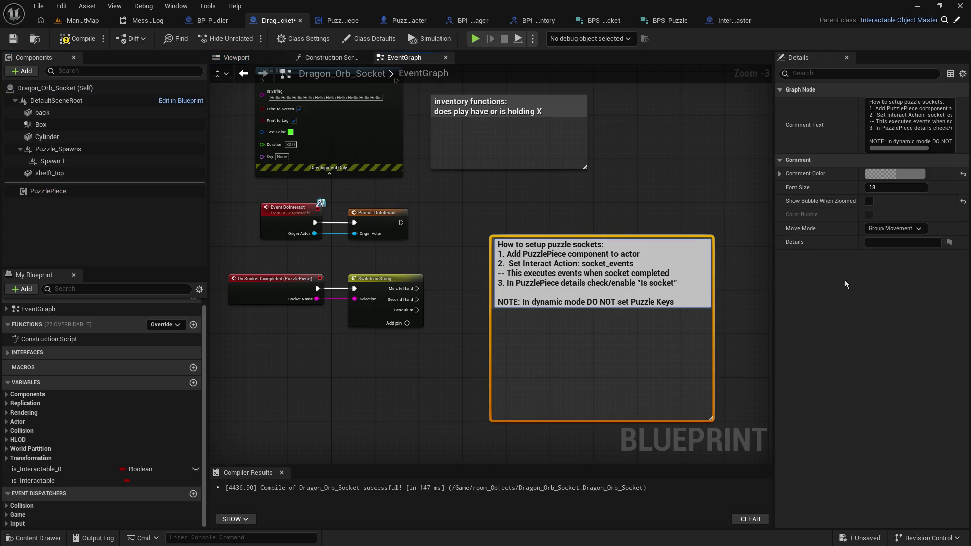
pyautogui.hotkey('shift', 'Return')
pyautogui.write('4,')
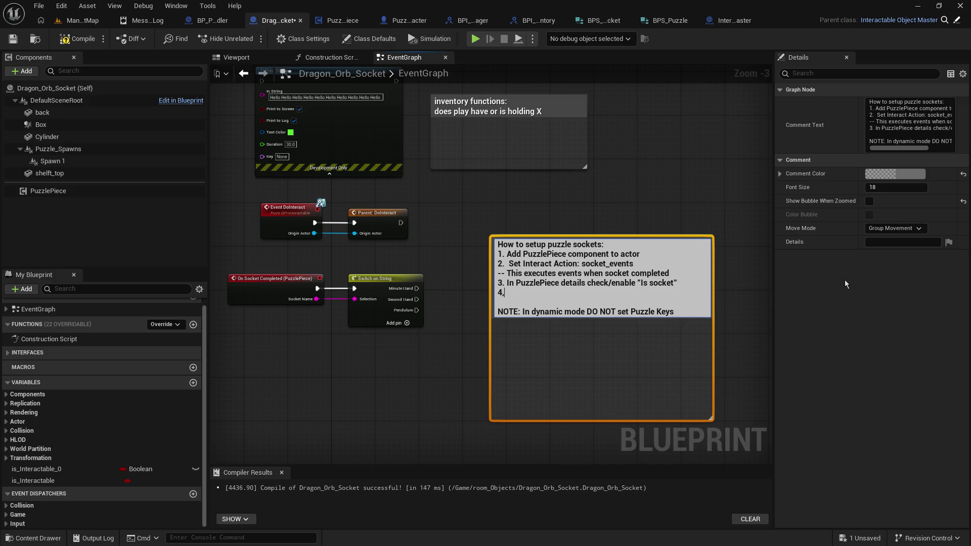
pyautogui.write(' .')
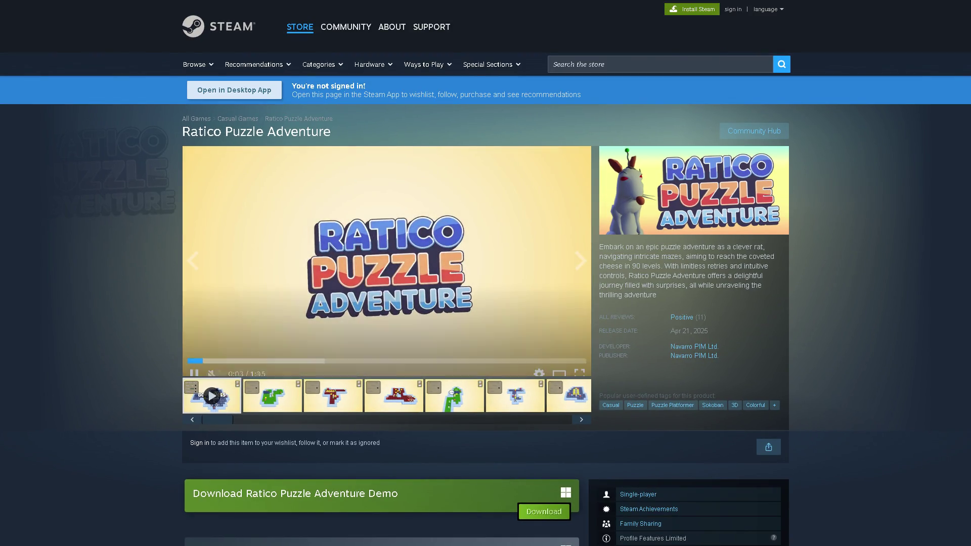
# Watch the Ratico Puzzle Adventure trailer full screen, unmuted and restarted from the beginning
pyautogui.click(580, 366)
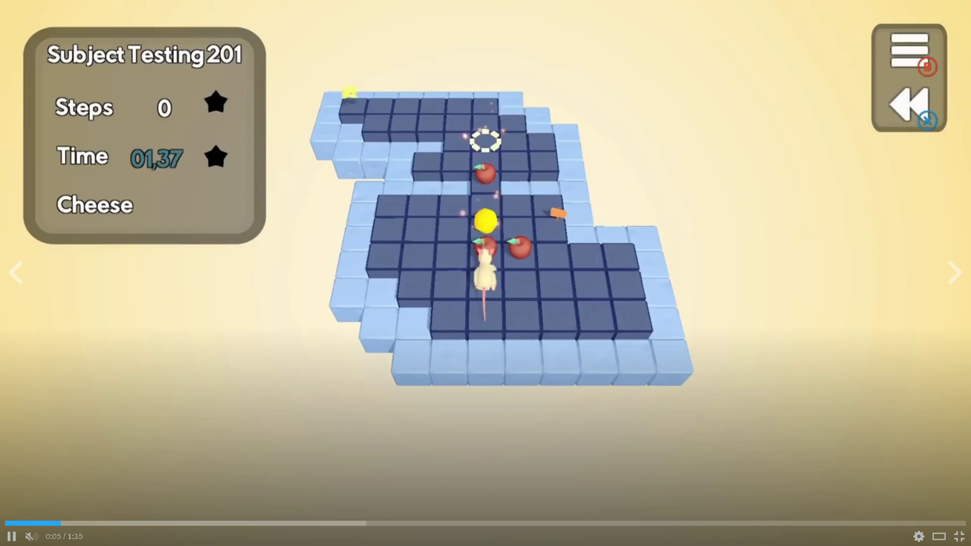
pyautogui.press('m')
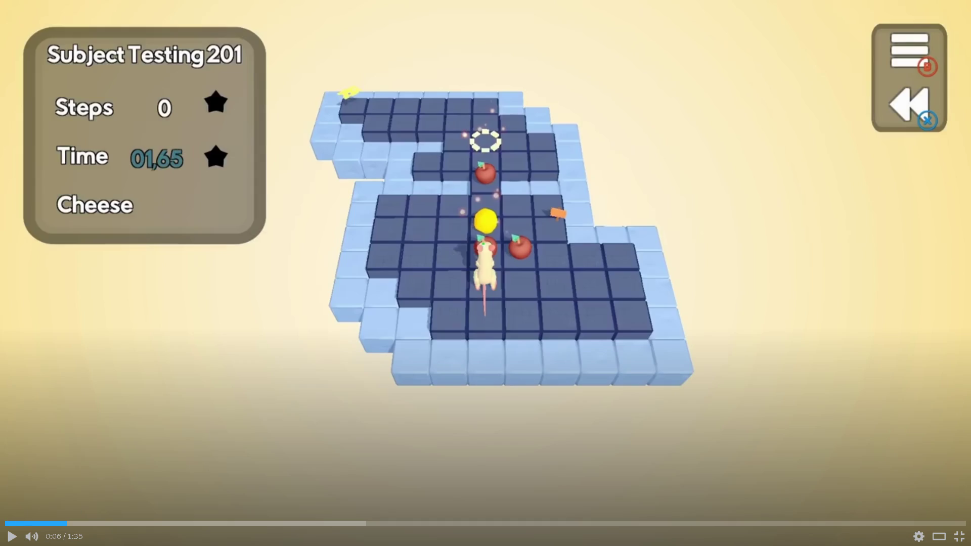
pyautogui.click(7, 524)
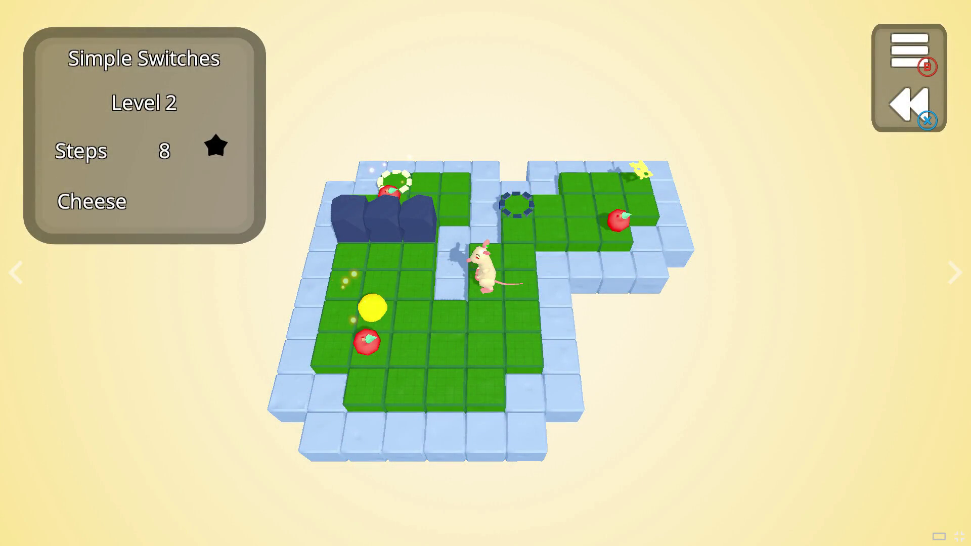
pyautogui.click(959, 536)
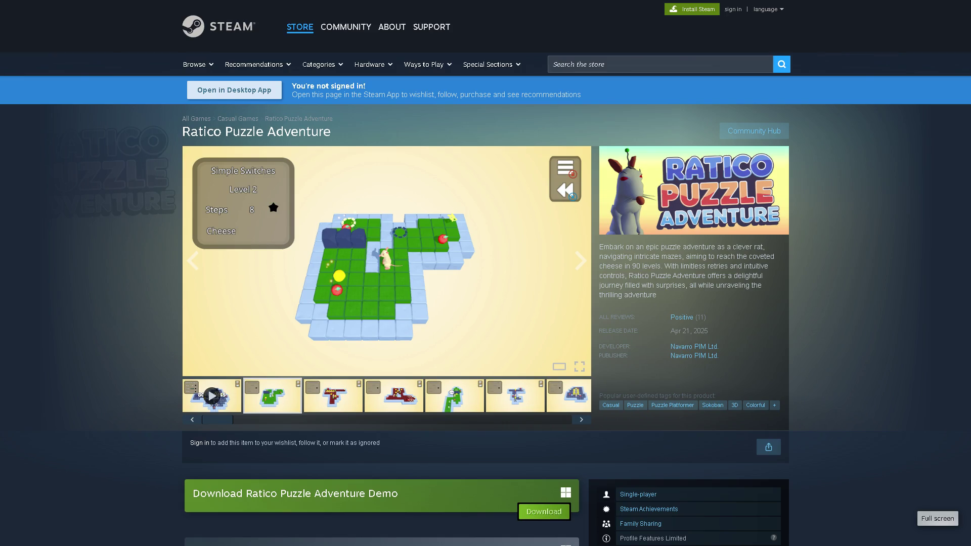
# Scroll through the Ratico Puzzle Adventure page's purchase options, update notes and system requirements
pyautogui.scroll(-3, 486, 274)
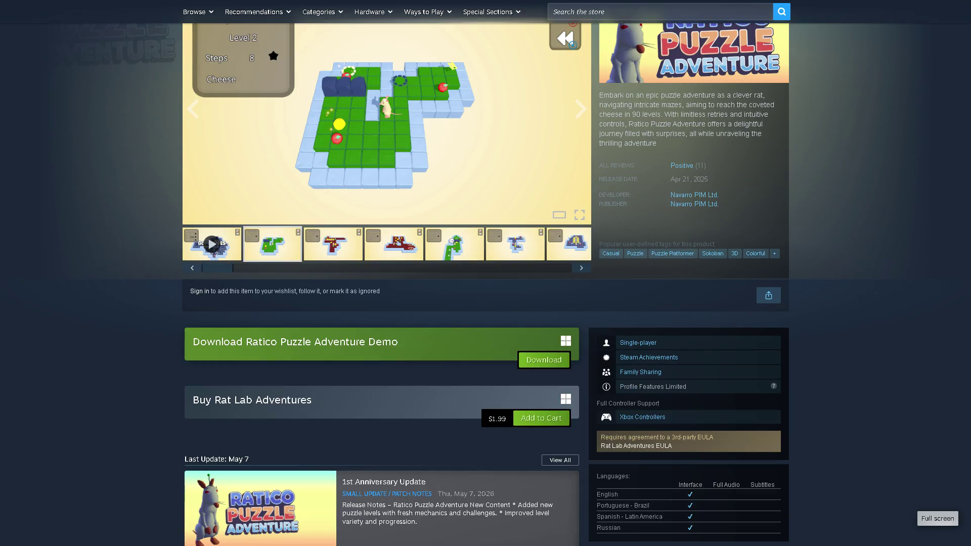
pyautogui.scroll(-6, 485, 273)
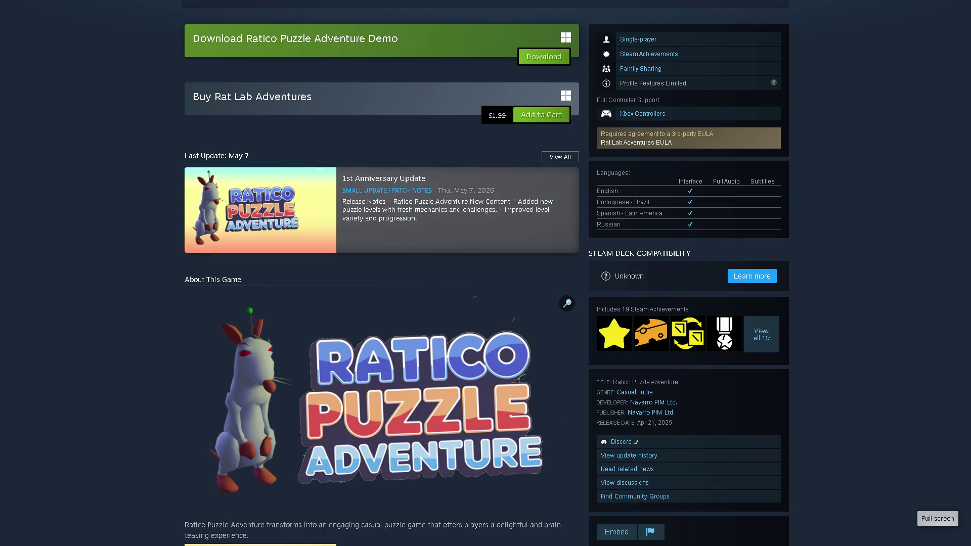
pyautogui.scroll(4, 486, 273)
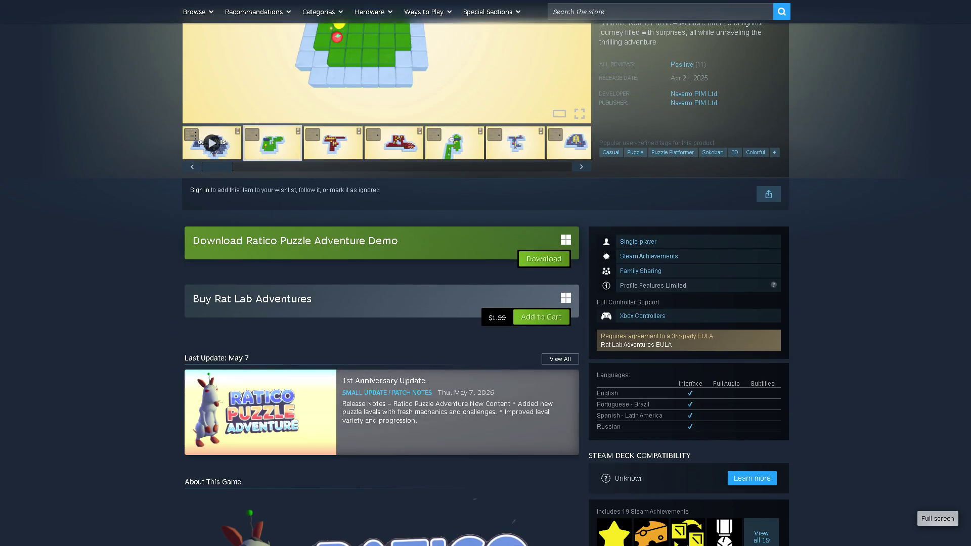
pyautogui.scroll(1, 485, 273)
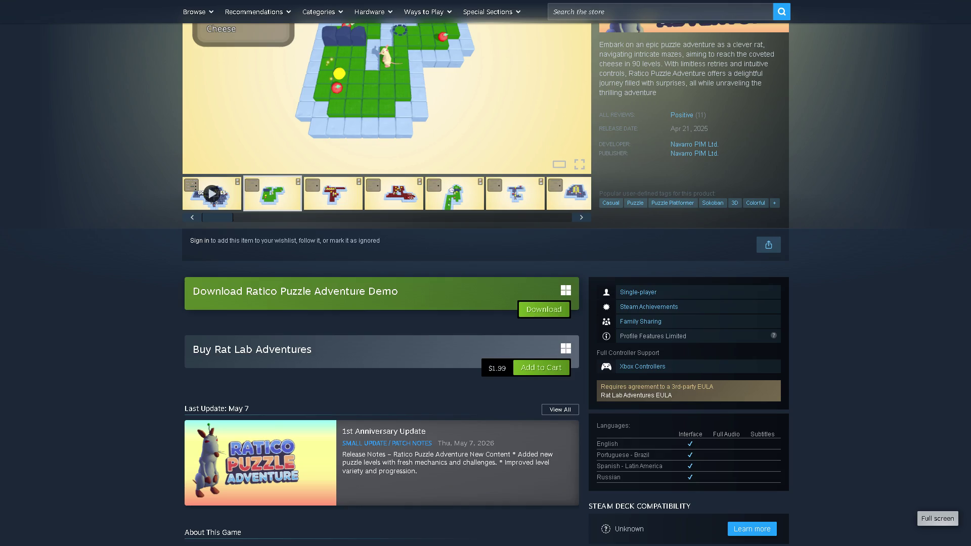
pyautogui.scroll(2, 486, 273)
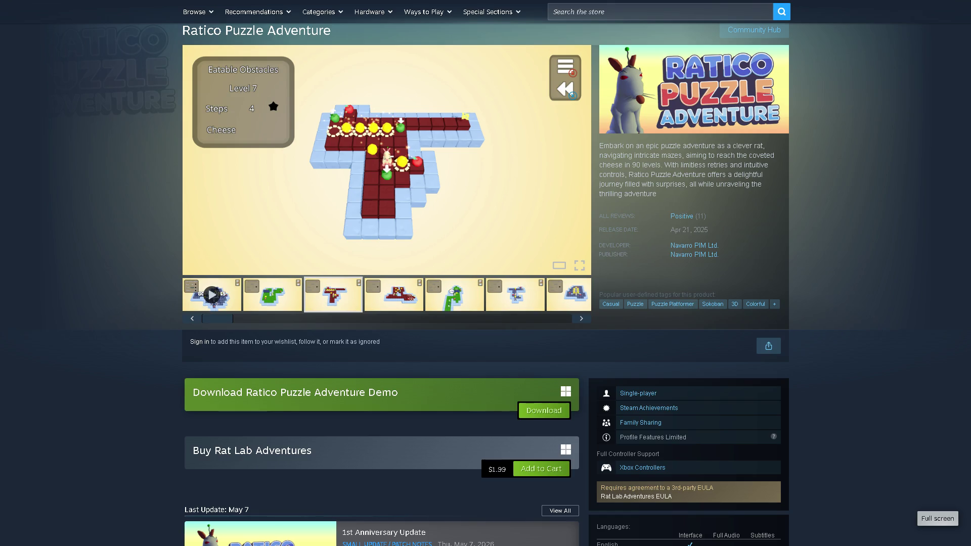
pyautogui.scroll(-3, 486, 273)
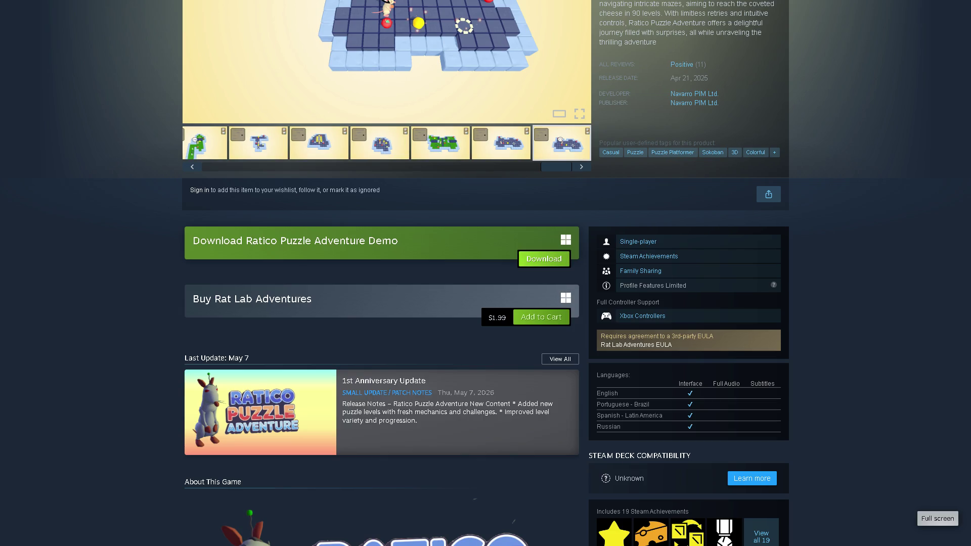
pyautogui.scroll(-12, 384, 273)
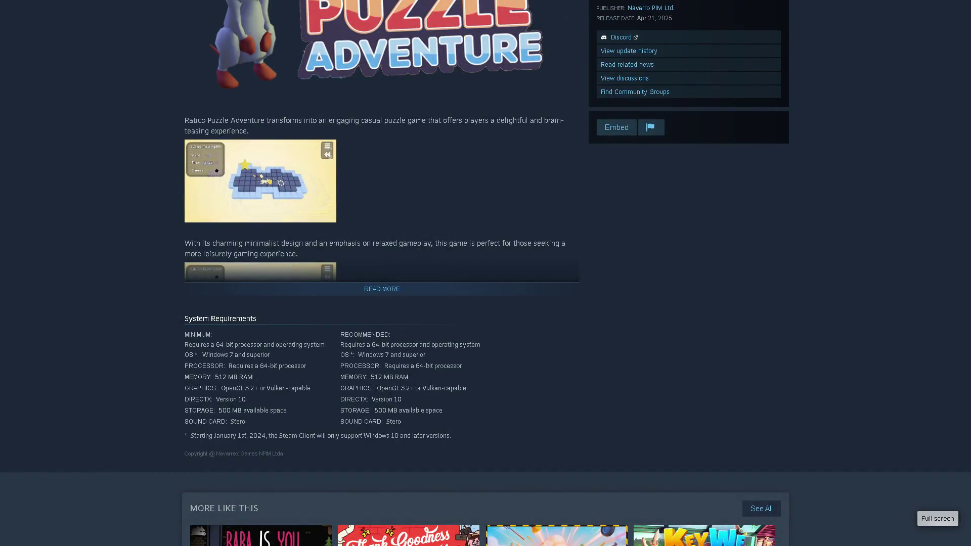
pyautogui.scroll(8, 486, 273)
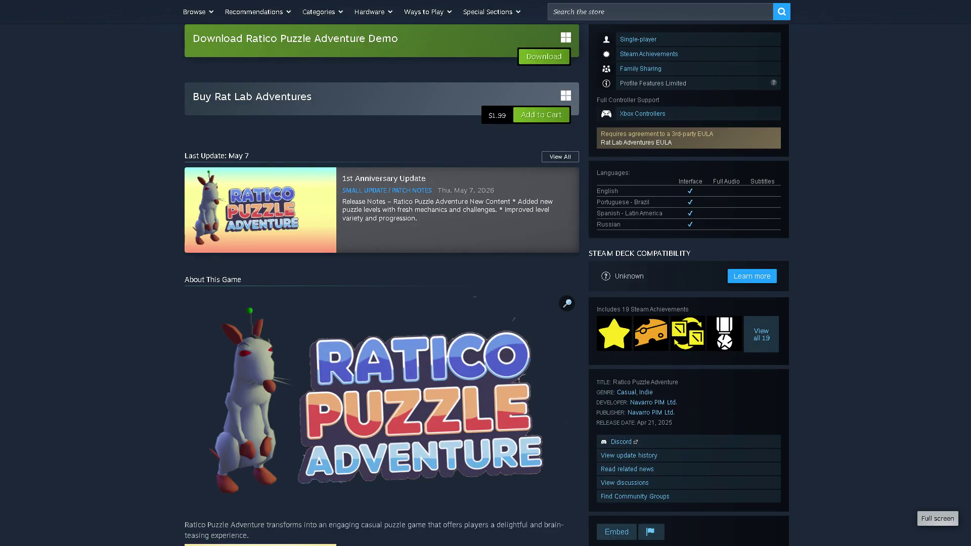
pyautogui.scroll(9, 485, 273)
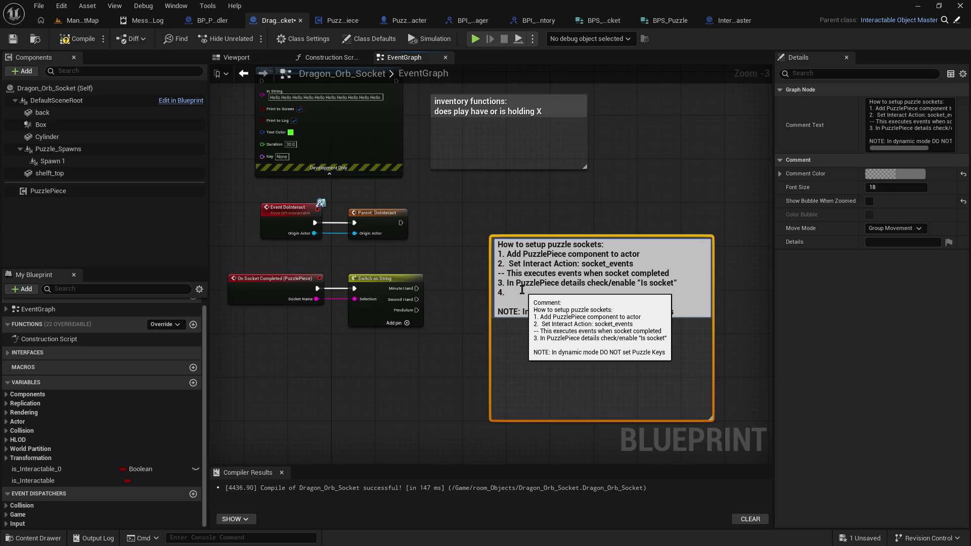
# Write step 4 as 'Add a name for each possible socket in 'Sockets'.'
pyautogui.write('For each soc')
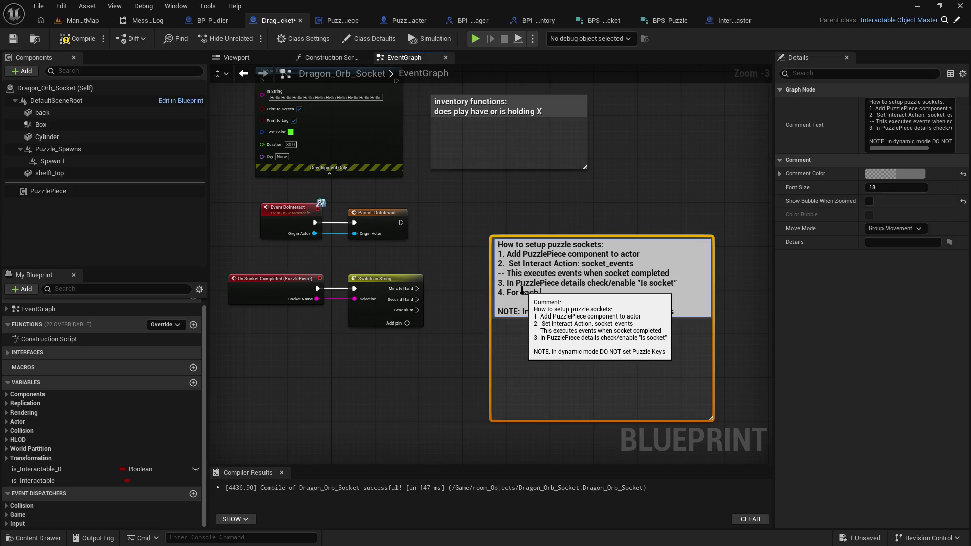
pyautogui.press('BackSpace')
pyautogui.press('BackSpace')
pyautogui.press('BackSpace')
pyautogui.press('BackSpace')
pyautogui.press('BackSpace')
pyautogui.press('BackSpace')
pyautogui.write('Ad')
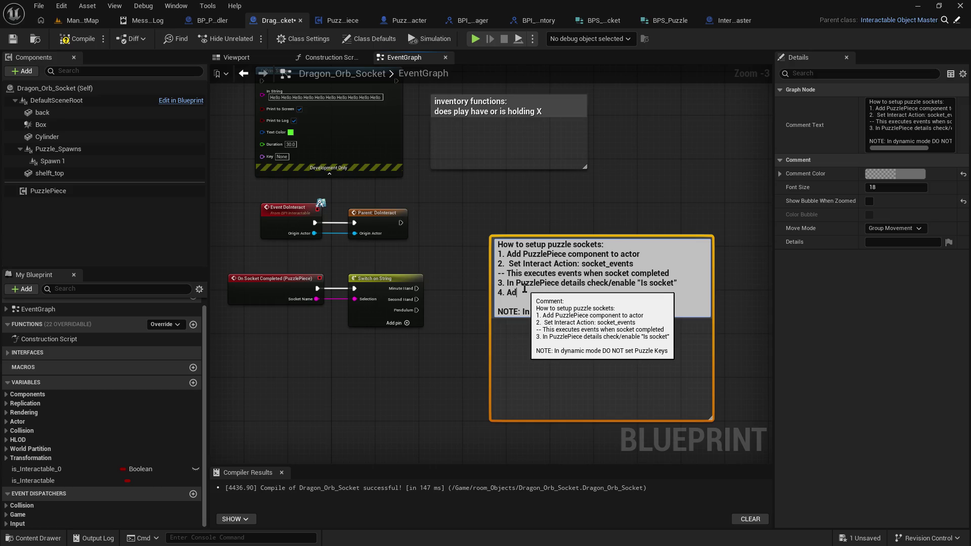
pyautogui.write('d a')
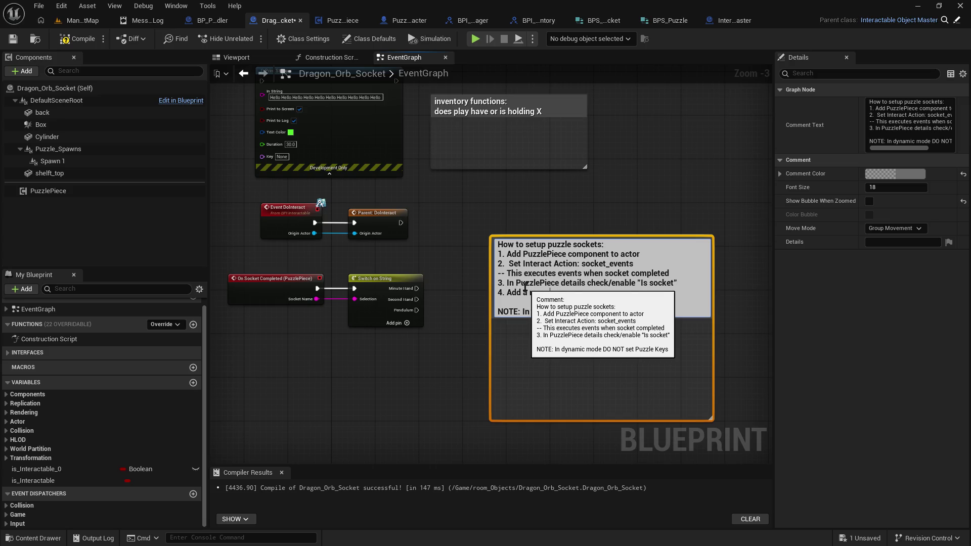
pyautogui.write(' Puzzach possible socket in t')
pyautogui.press('BackSpace')
pyautogui.press('BackSpace')
pyautogui.press('BackSpace')
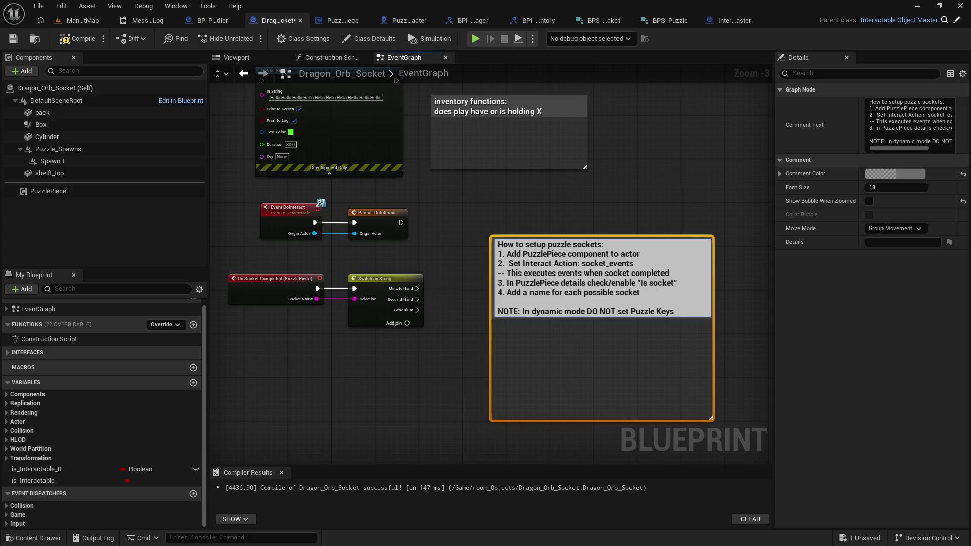
pyautogui.write("n 'Sockets'")
pyautogui.write('.')
pyautogui.press('Return')
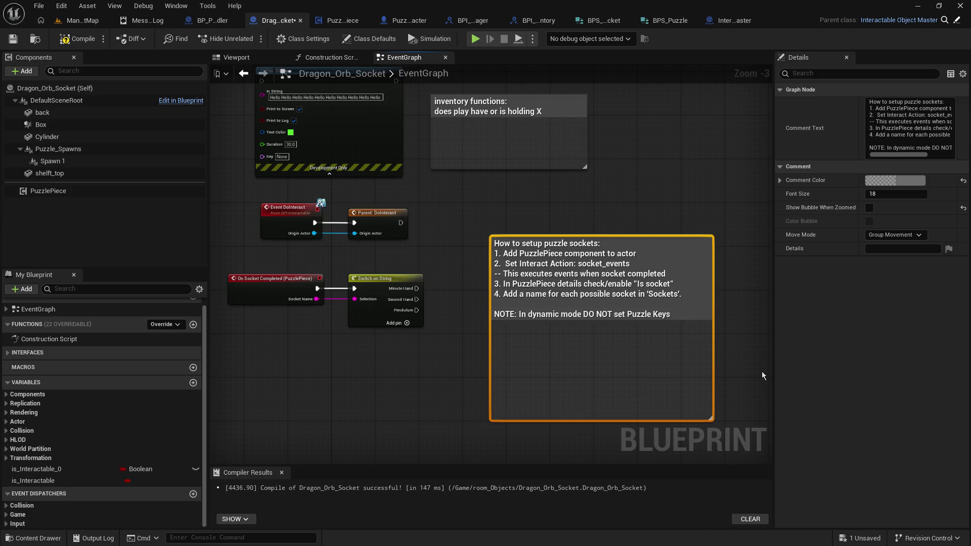
pyautogui.click(148, 189)
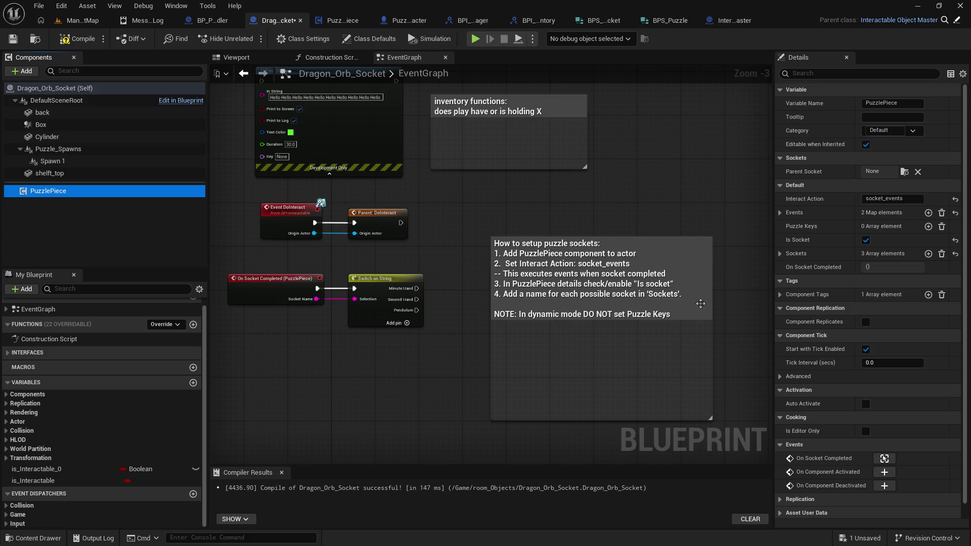
# Start step 5 on a new line reading '5. In PuzzlePiece'
pyautogui.click(697, 300)
pyautogui.doubleClick(697, 300)
pyautogui.click(693, 294)
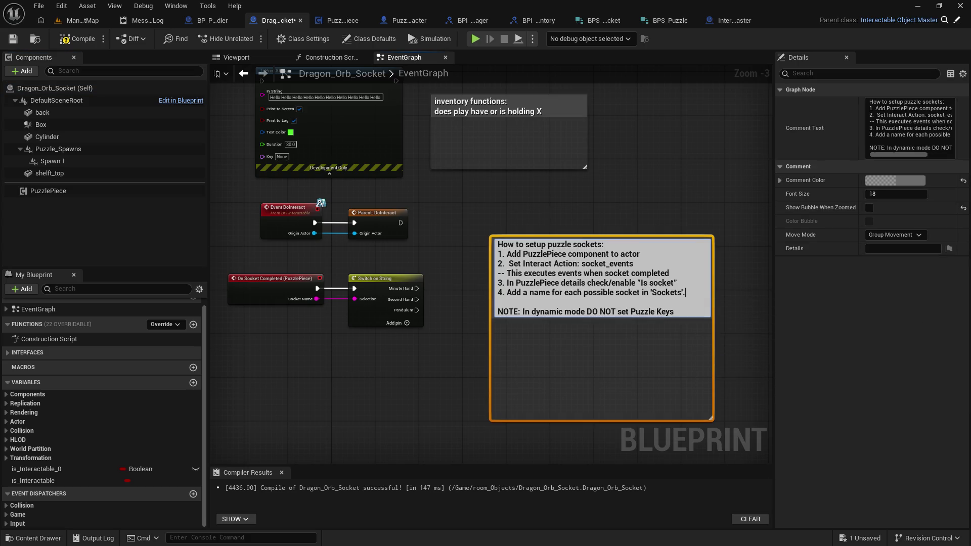
pyautogui.press('Return')
pyautogui.write('5')
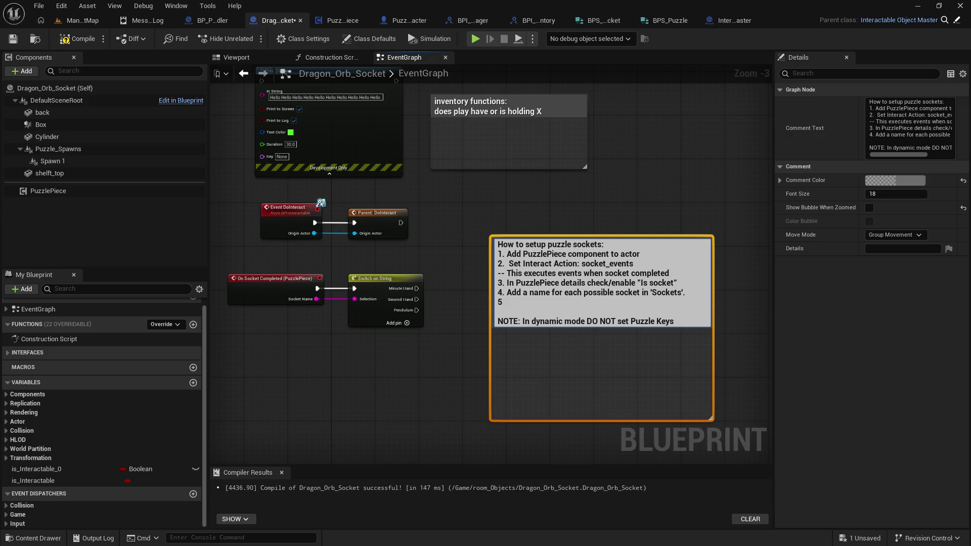
pyautogui.write('.')
pyautogui.write('Under ')
pyautogui.write('Puzzle')
pyautogui.press('BackSpace')
pyautogui.press('BackSpace')
pyautogui.press('BackSpace')
pyautogui.write('In PuzzlePiece')
# Complete step 5 with 'add the event OnSocketCompleted' after checking the component's Events
pyautogui.click(44, 190)
pyautogui.scroll(-1, 922, 448)
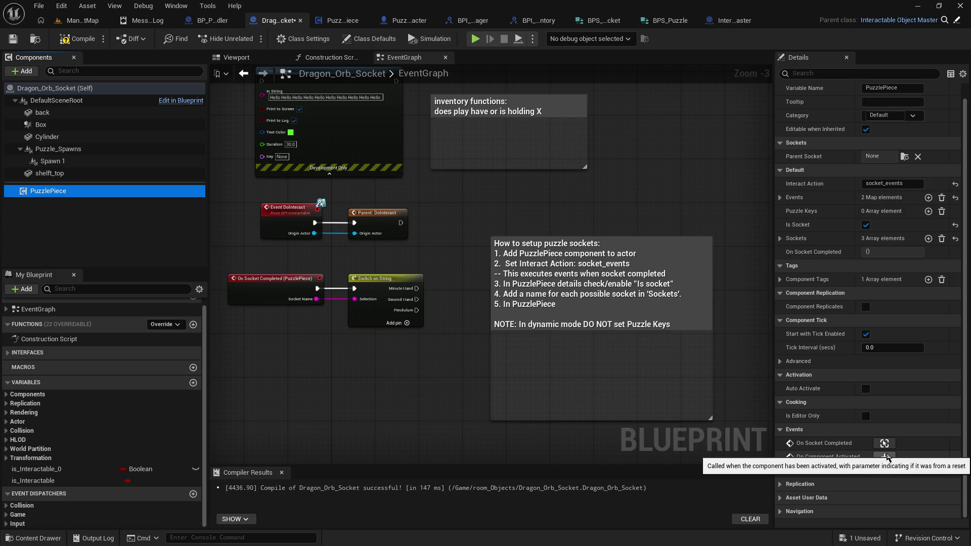
pyautogui.doubleClick(575, 302)
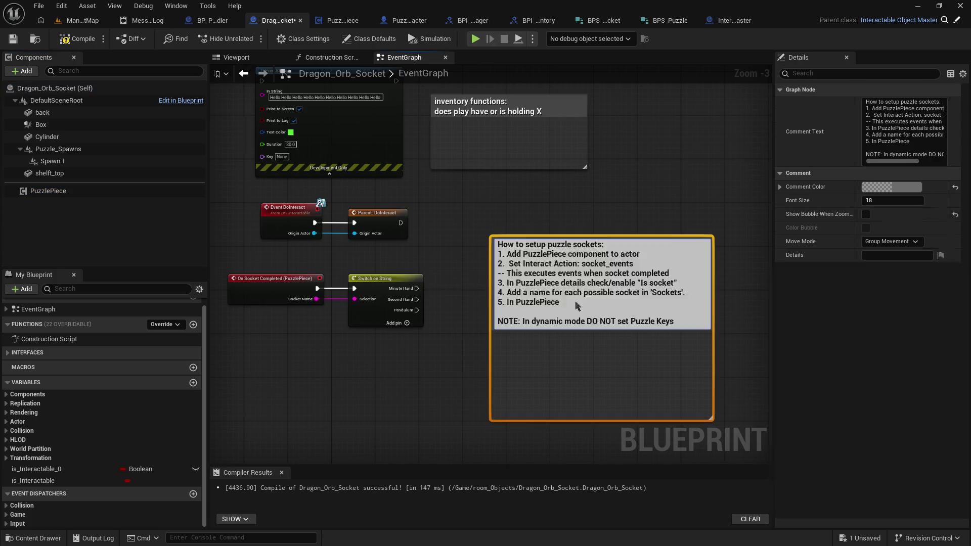
pyautogui.write('add th')
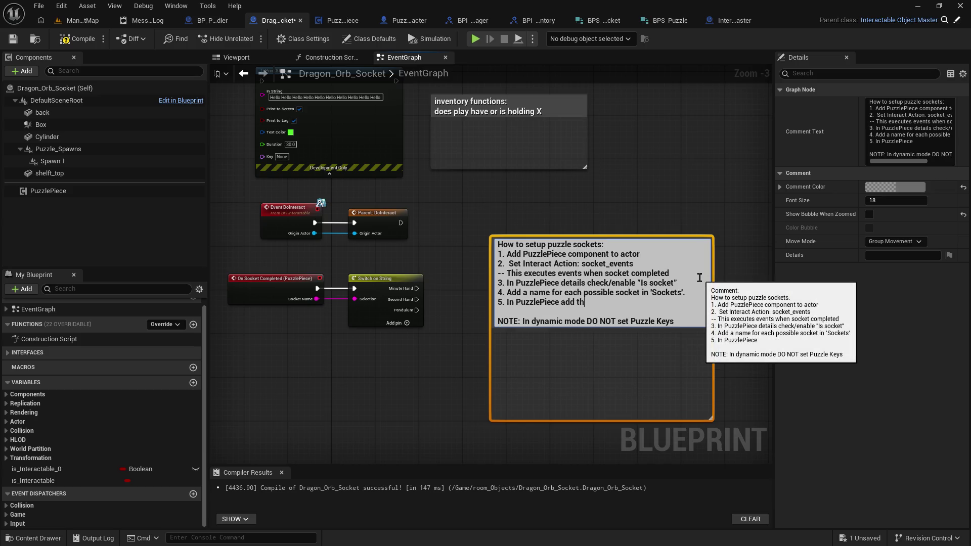
pyautogui.write('e event ')
pyautogui.write('OnSocketC')
pyautogui.write('ompleted')
pyautogui.press('Return')
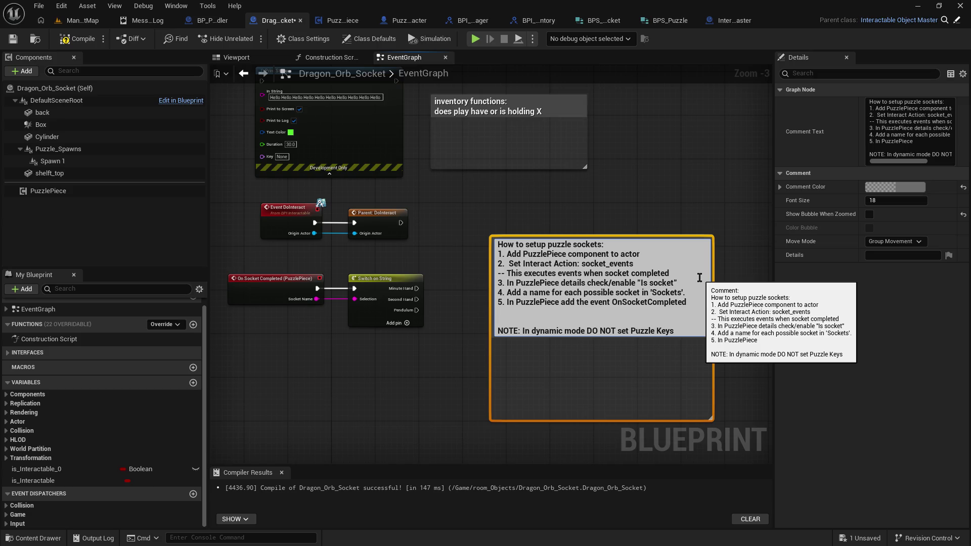
# Add the tip 'It is best to use a switch on string after to know which socket was completed and then execute your code.'
pyautogui.write('It is best to use a ')
pyautogui.write('switch on ')
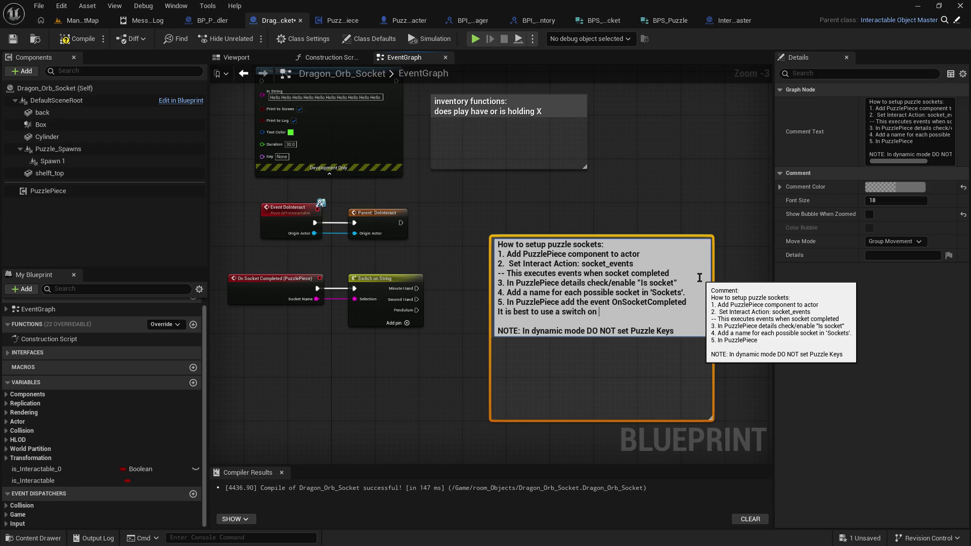
pyautogui.write('string after ')
pyautogui.write('and t')
pyautogui.press('BackSpace')
pyautogui.press('BackSpace')
pyautogui.press('BackSpace')
pyautogui.write('to know which')
pyautogui.hotkey('shift', 'Return')
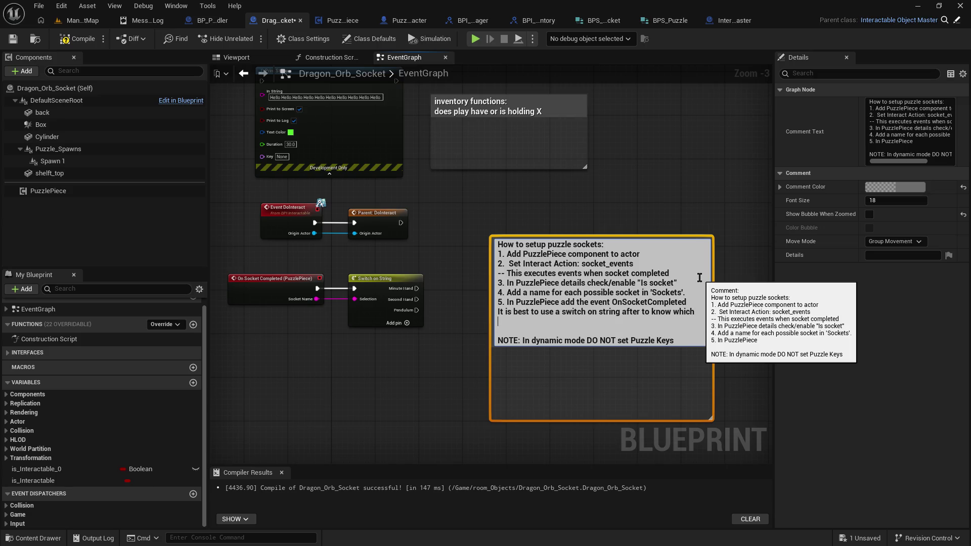
pyautogui.write('socket was completed')
pyautogui.write(' and then exec')
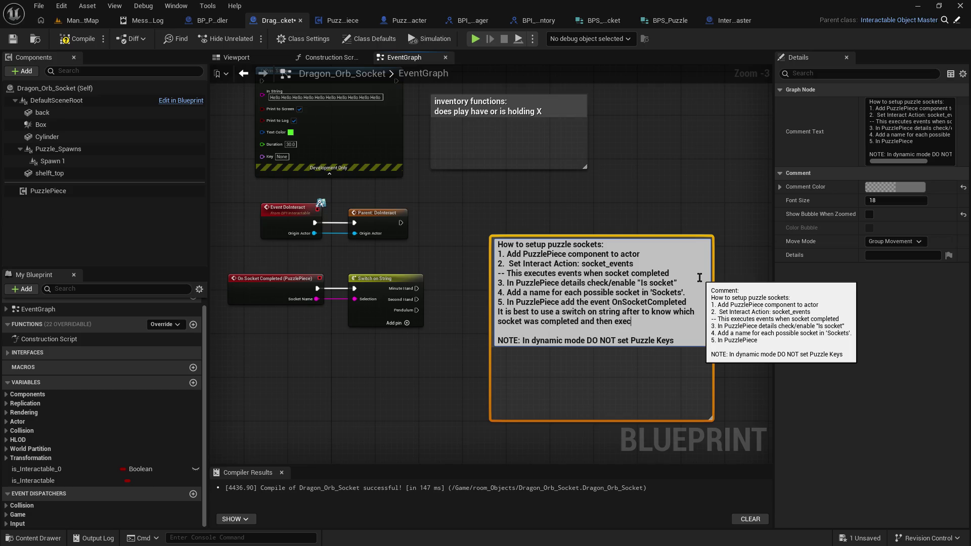
pyautogui.write('ute your code.')
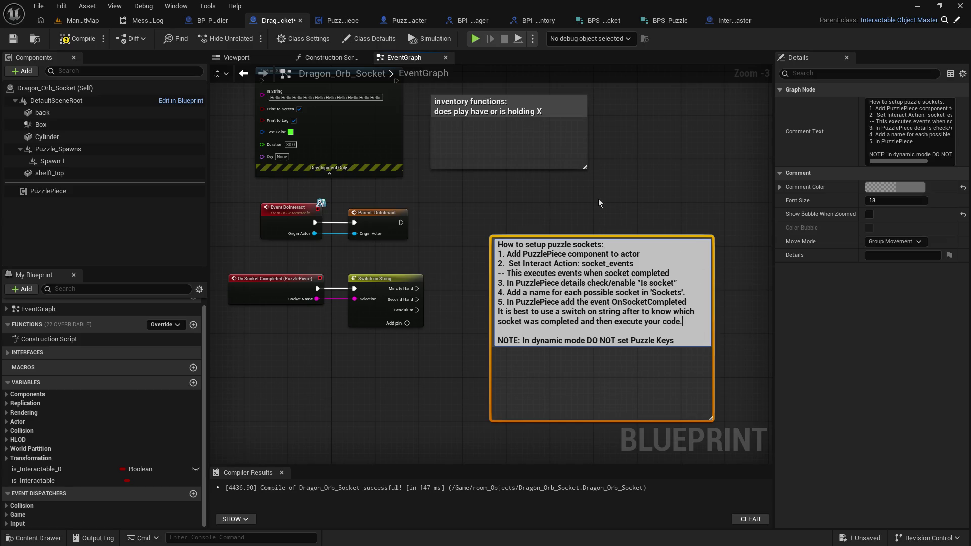
pyautogui.click(598, 202)
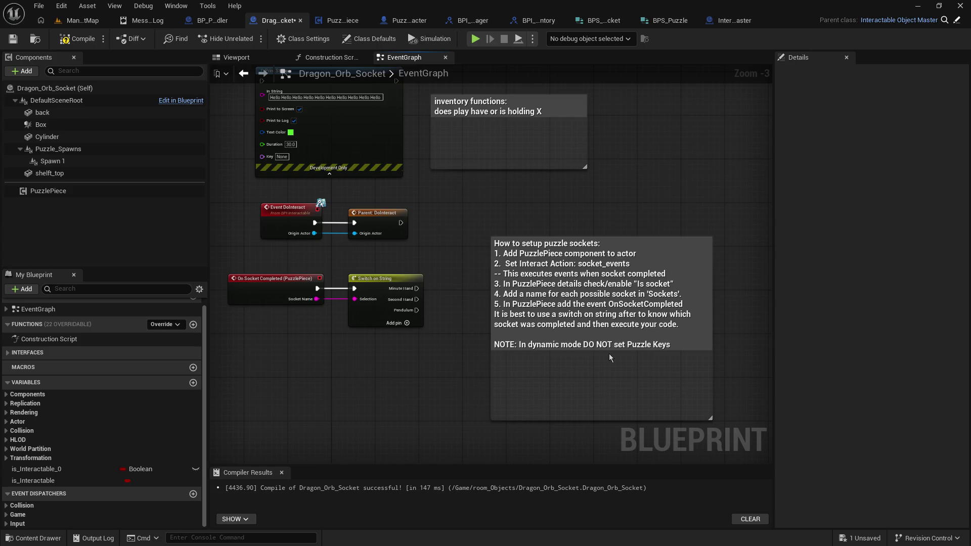
# Compile and save Dragon_Orb_Socket, then shorten the setup comment box to fit its text
pyautogui.click(13, 38)
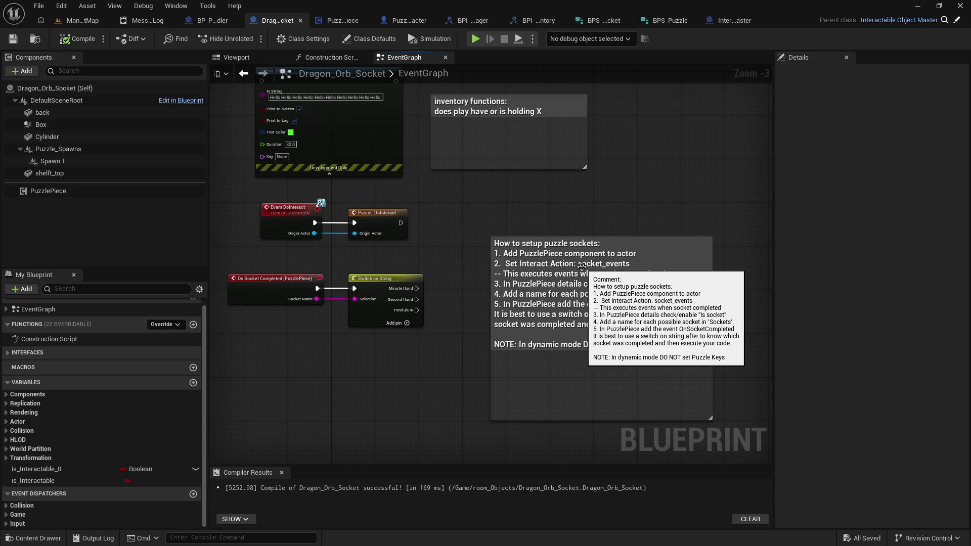
pyautogui.moveTo(554, 217)
pyautogui.mouseDown()
pyautogui.moveTo(533, 230)
pyautogui.moveTo(551, 211)
pyautogui.mouseUp()
pyautogui.moveTo(708, 413)
pyautogui.mouseDown()
pyautogui.moveTo(710, 346)
pyautogui.moveTo(695, 349)
pyautogui.moveTo(703, 347)
pyautogui.mouseUp()
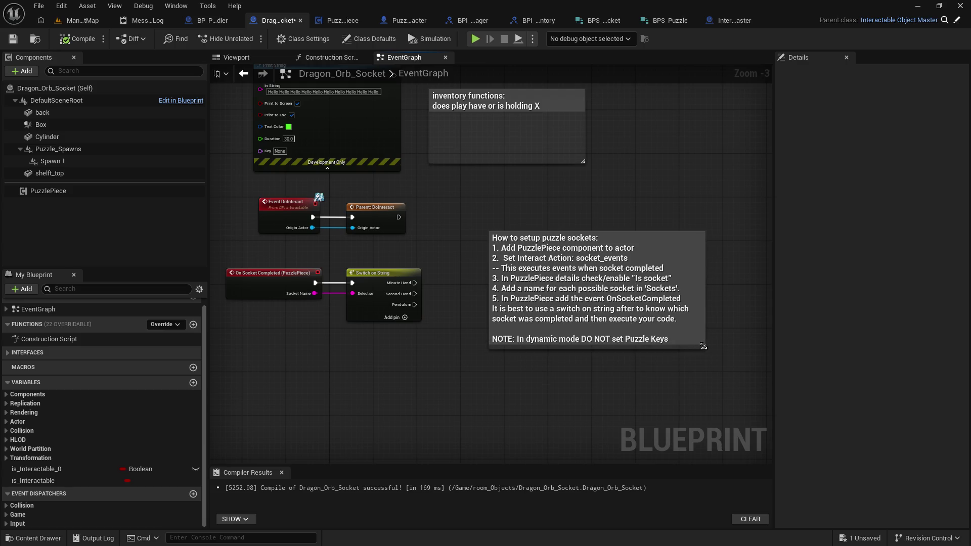
pyautogui.moveTo(469, 384); pyautogui.dragTo(456, 400)
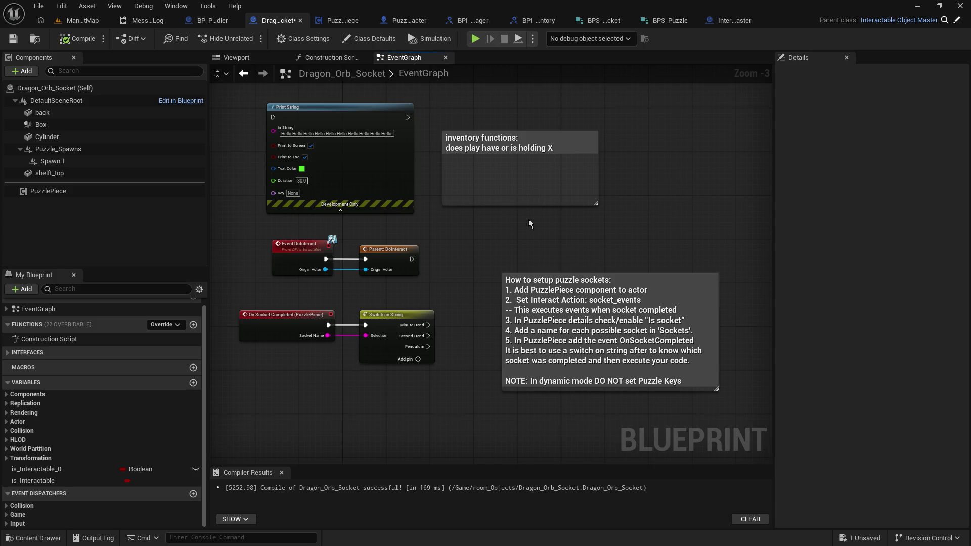
pyautogui.moveTo(457, 234)
pyautogui.mouseDown()
pyautogui.moveTo(551, 303)
pyautogui.moveTo(536, 243)
pyautogui.moveTo(482, 380)
pyautogui.moveTo(486, 371)
pyautogui.mouseUp()
pyautogui.scroll(-3, 529, 265)
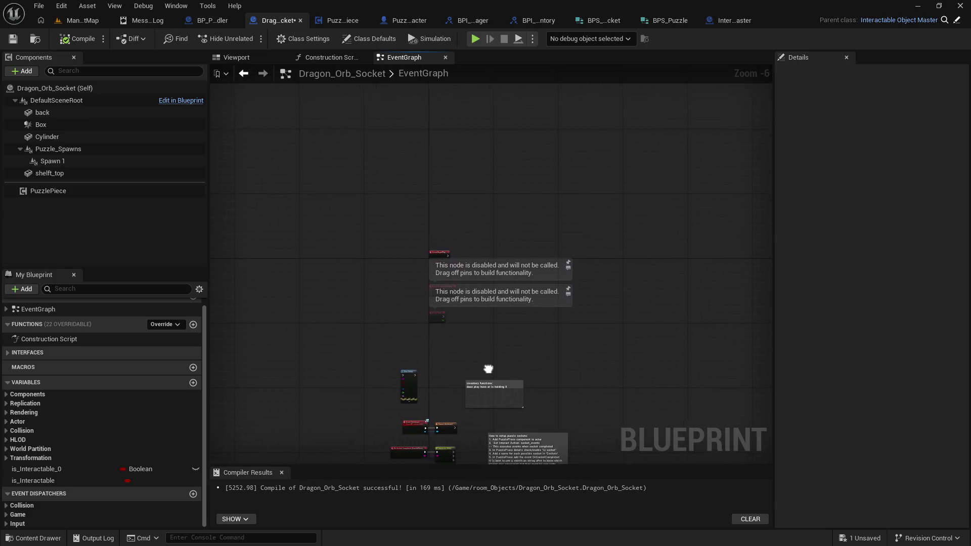
pyautogui.scroll(3, 487, 372)
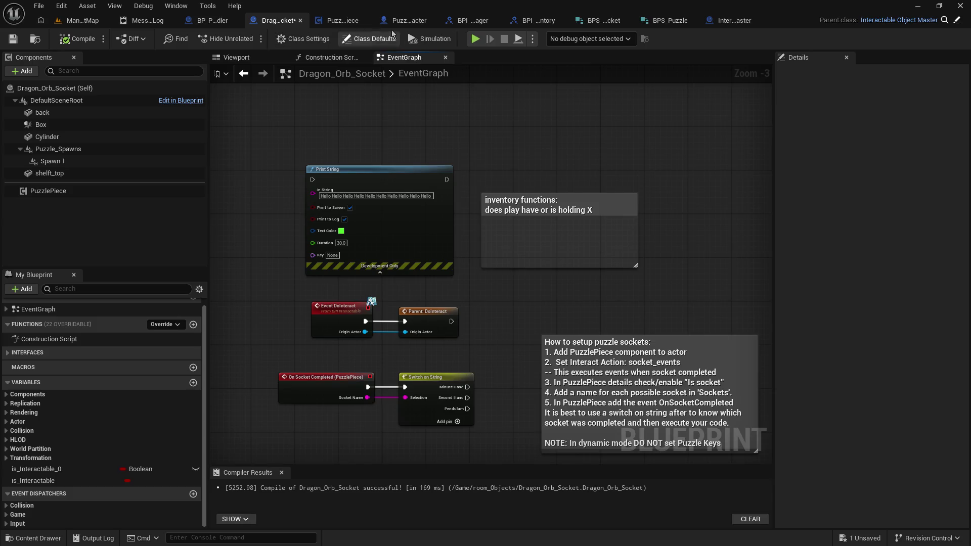
pyautogui.click(415, 21)
pyautogui.scroll(-1, 501, 278)
pyautogui.moveTo(501, 278)
pyautogui.mouseDown()
pyautogui.moveTo(457, 319)
pyautogui.moveTo(325, 298)
pyautogui.mouseUp()
pyautogui.moveTo(282, 185); pyautogui.dragTo(329, 174)
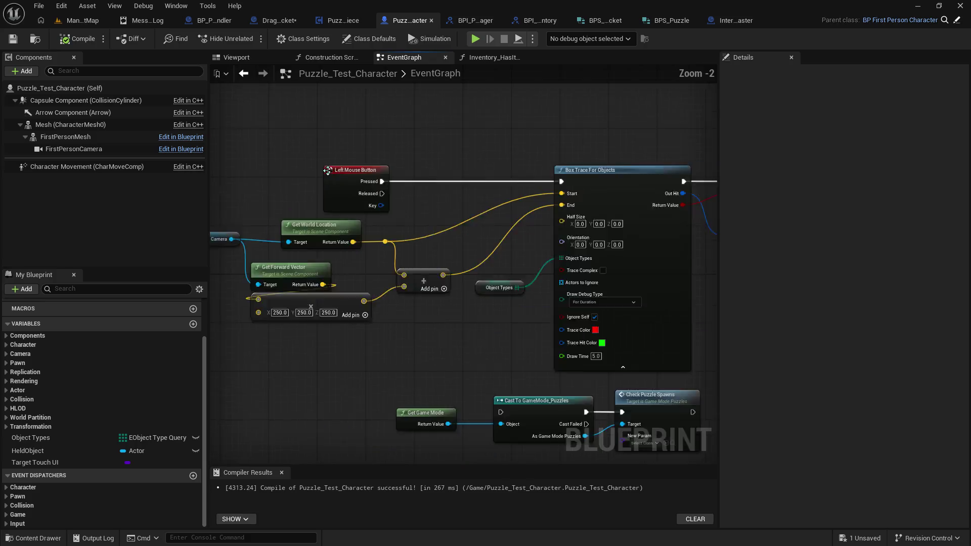
pyautogui.scroll(2, 328, 173)
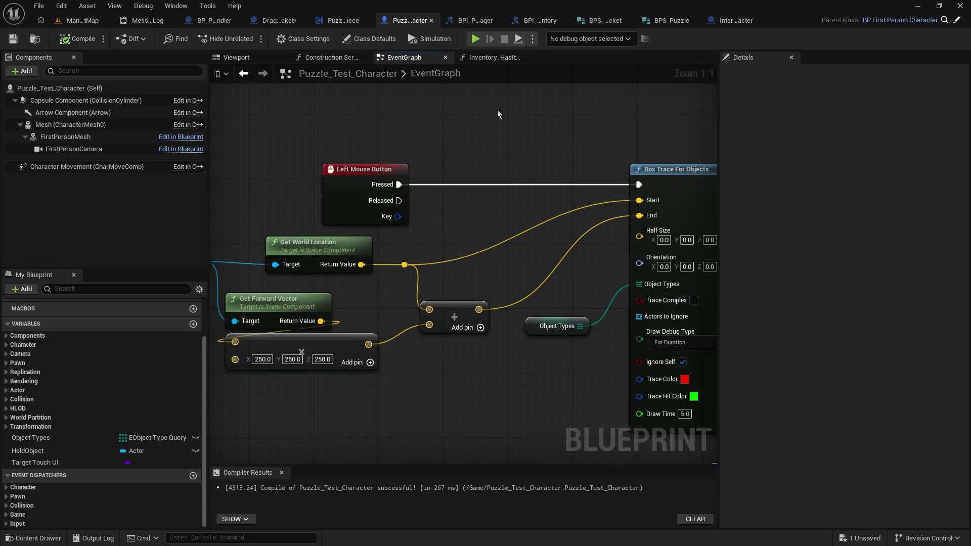
pyautogui.scroll(-3, 481, 203)
pyautogui.moveTo(481, 202); pyautogui.dragTo(386, 141)
pyautogui.scroll(-1, 386, 140)
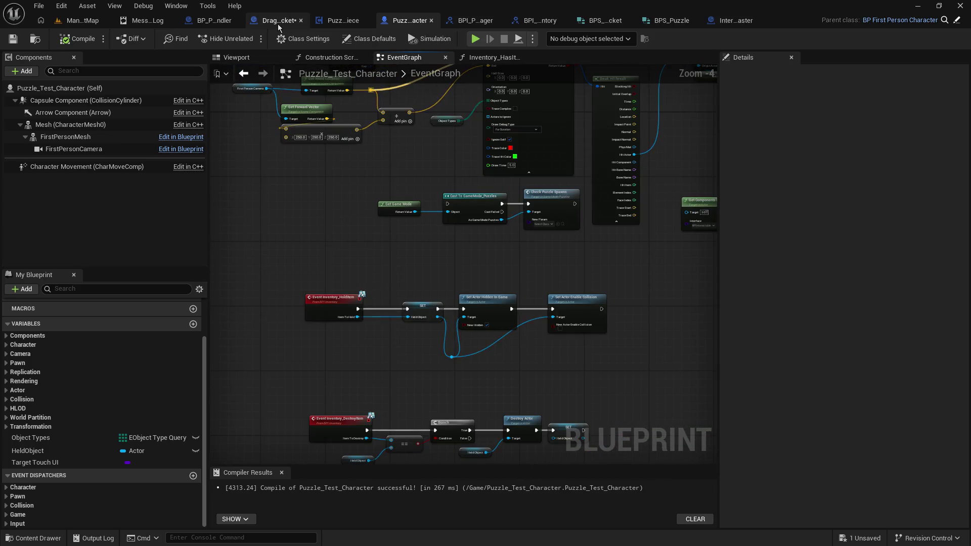
pyautogui.click(277, 20)
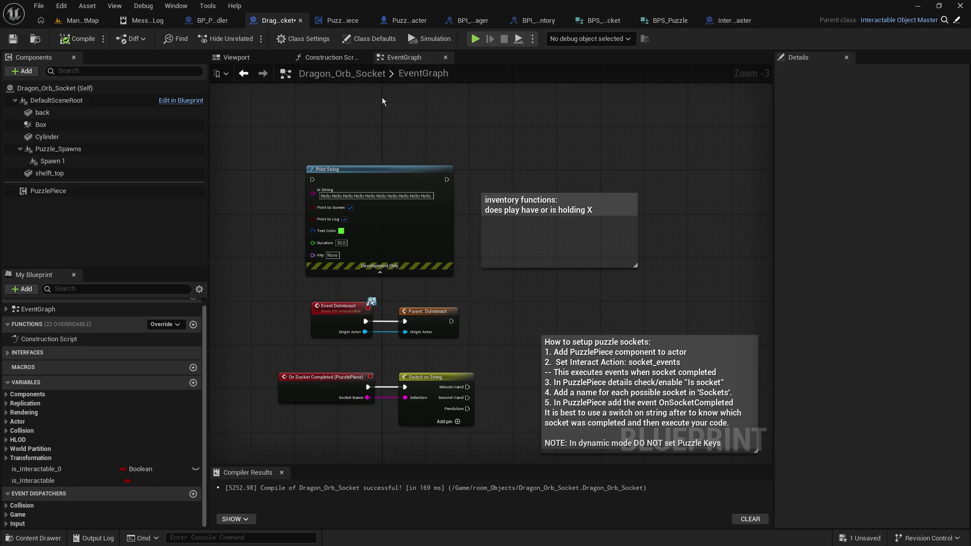
pyautogui.click(215, 21)
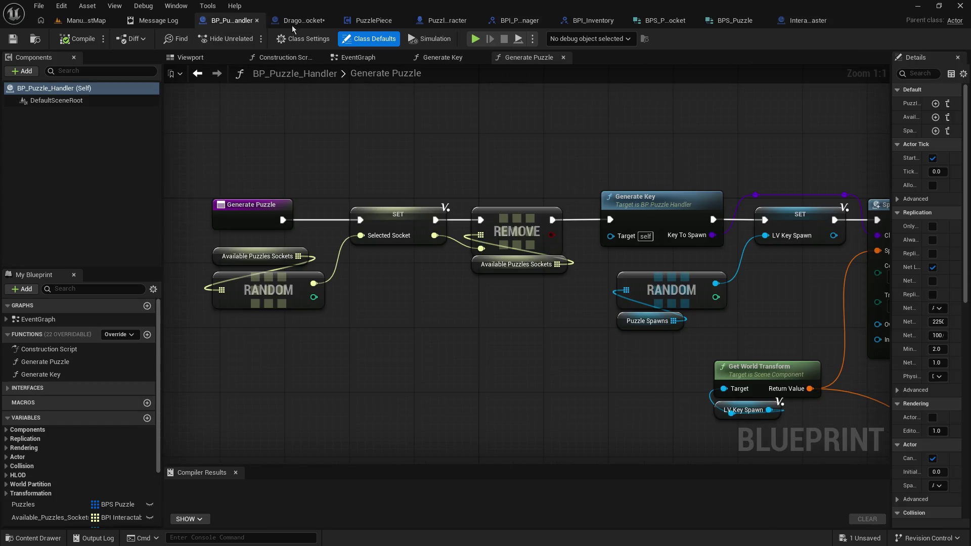
pyautogui.click(290, 23)
pyautogui.moveTo(542, 337)
pyautogui.mouseDown()
pyautogui.moveTo(527, 207)
pyautogui.moveTo(509, 254)
pyautogui.mouseUp()
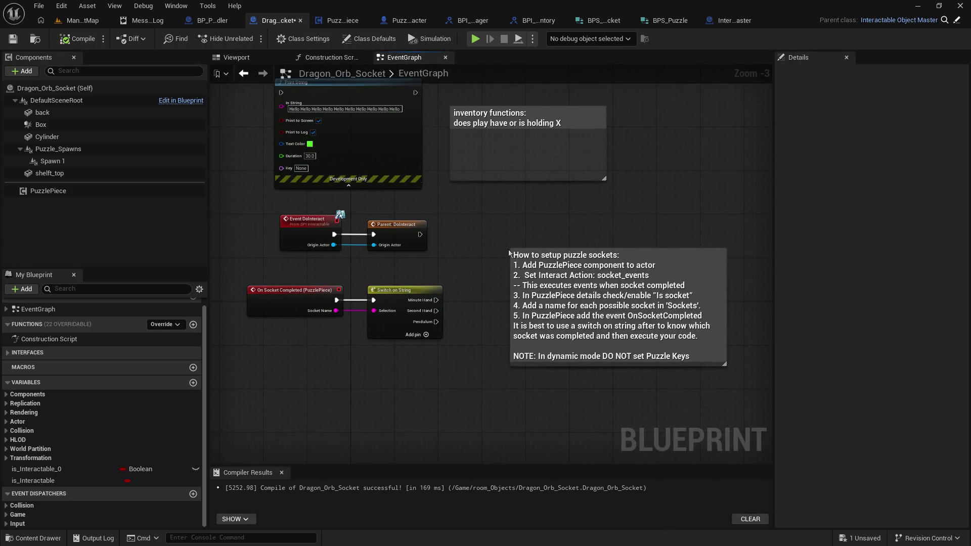
pyautogui.moveTo(244, 251); pyautogui.dragTo(257, 261)
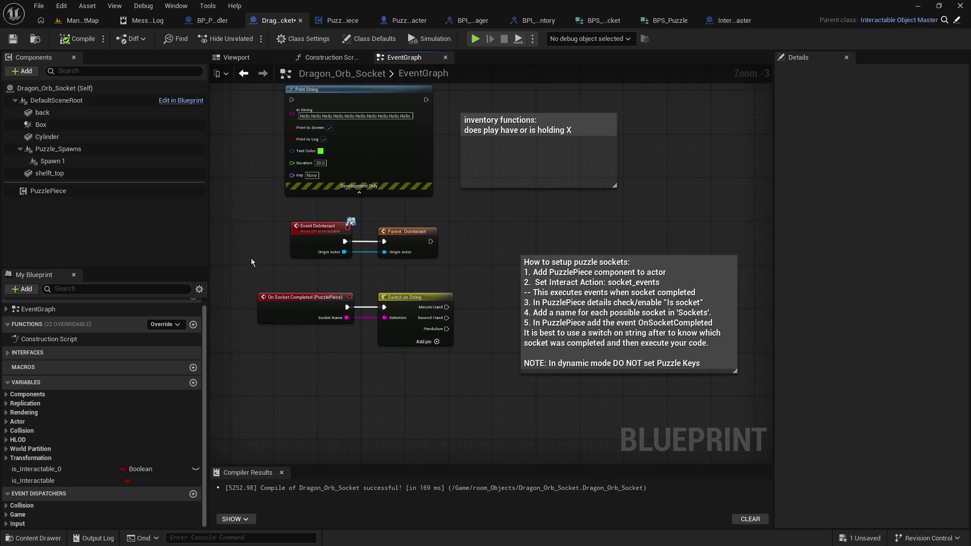
pyautogui.scroll(3, 241, 262)
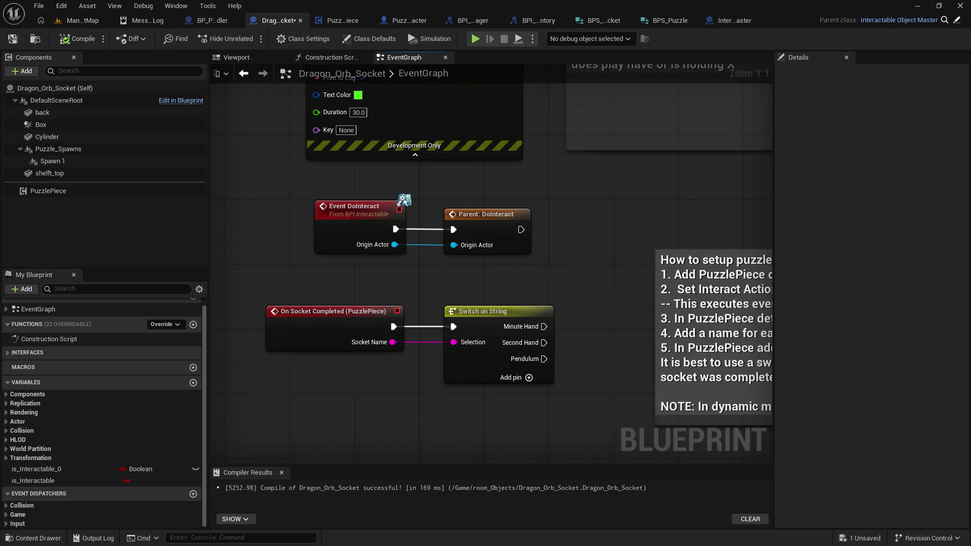
# Save the Dragon_Orb_Socket blueprint and switch back to the ManualTestMap level tab
pyautogui.click(6, 40)
pyautogui.click(91, 20)
# Start a play-in-editor session and walk toward the button on the black wall
pyautogui.click(251, 39)
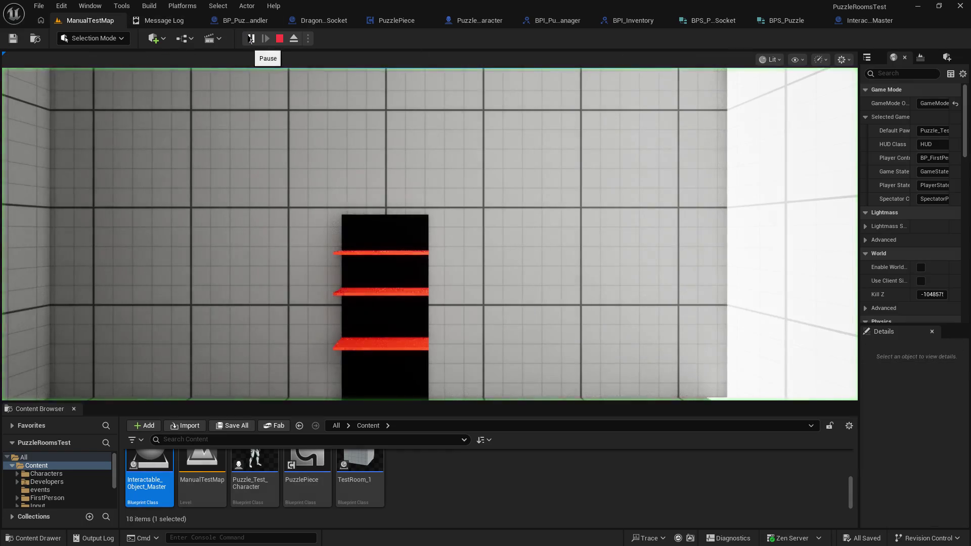
pyautogui.click(265, 89)
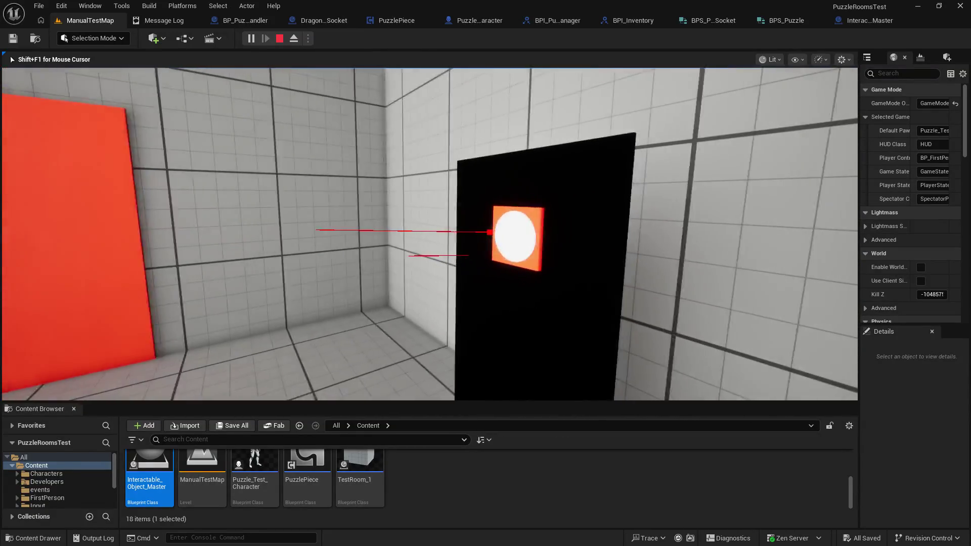
pyautogui.press('w')
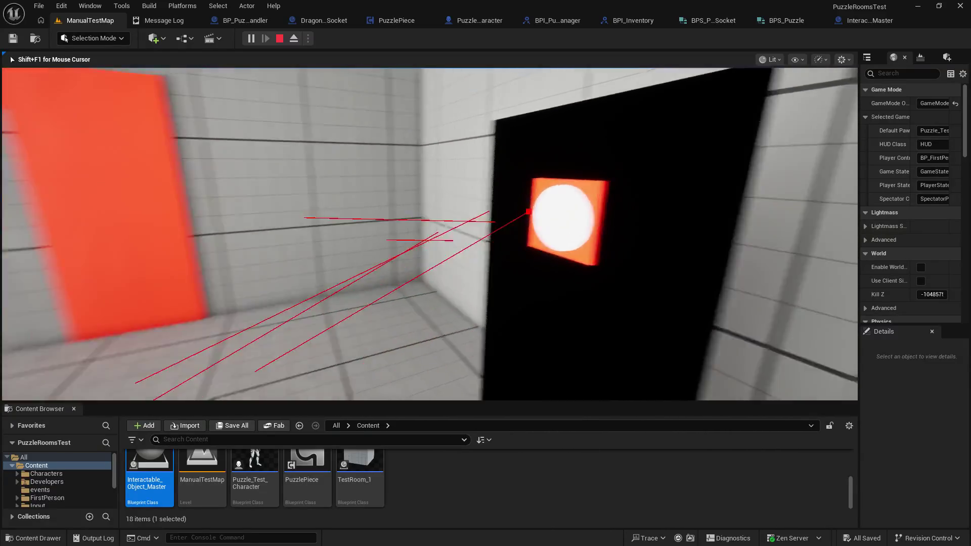
pyautogui.press('s')
pyautogui.press('w')
# Try the interact key E on the wall button from several distances, then stop the test
pyautogui.press('e')
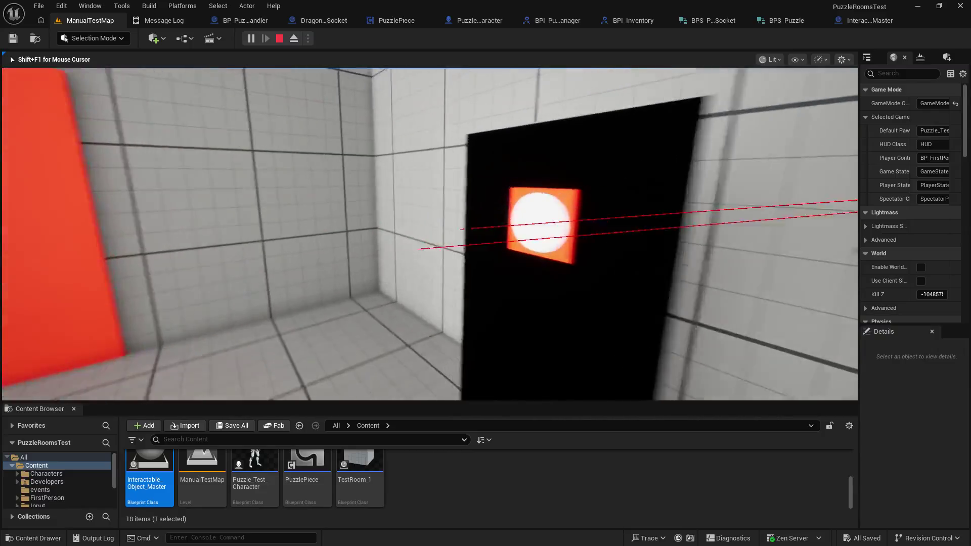
pyautogui.press('w')
pyautogui.press('e')
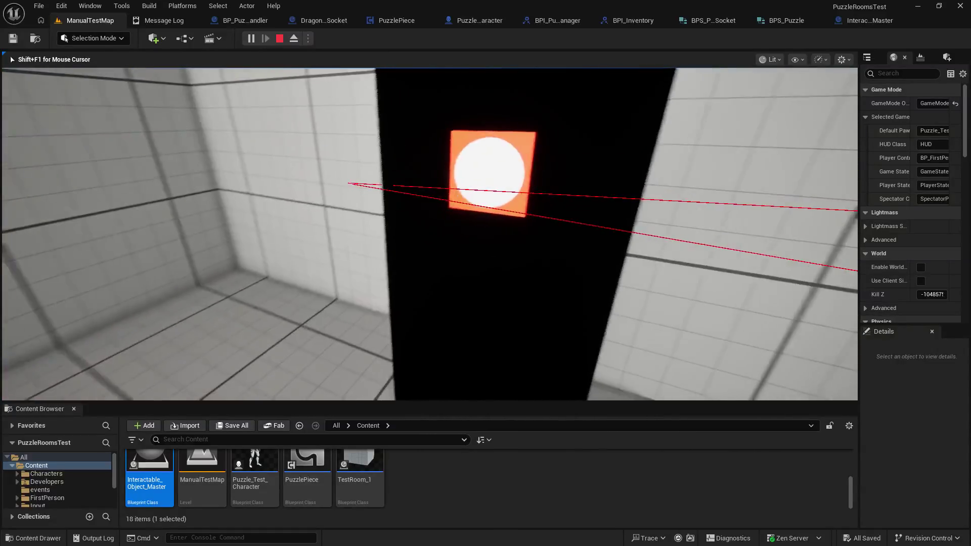
pyautogui.press('s')
pyautogui.press('e')
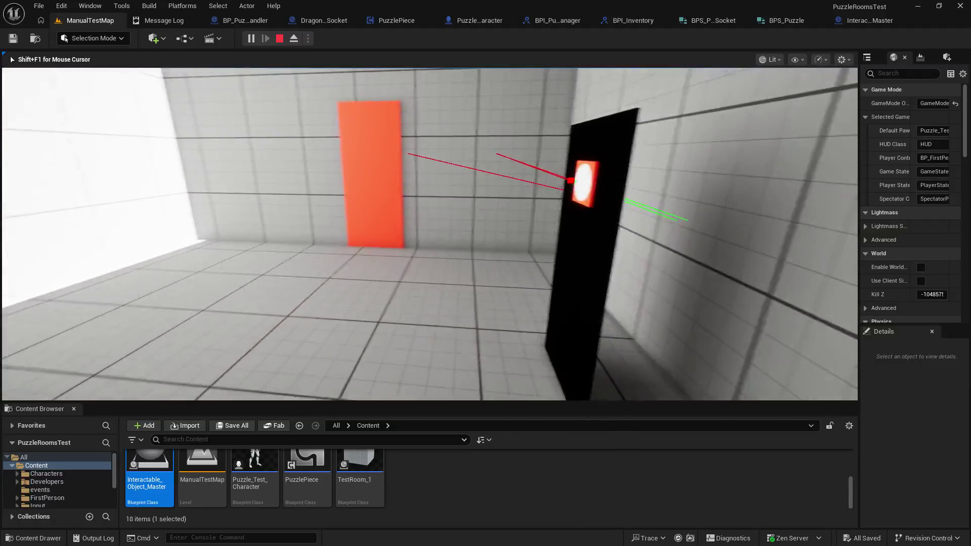
pyautogui.press('s')
pyautogui.press('e')
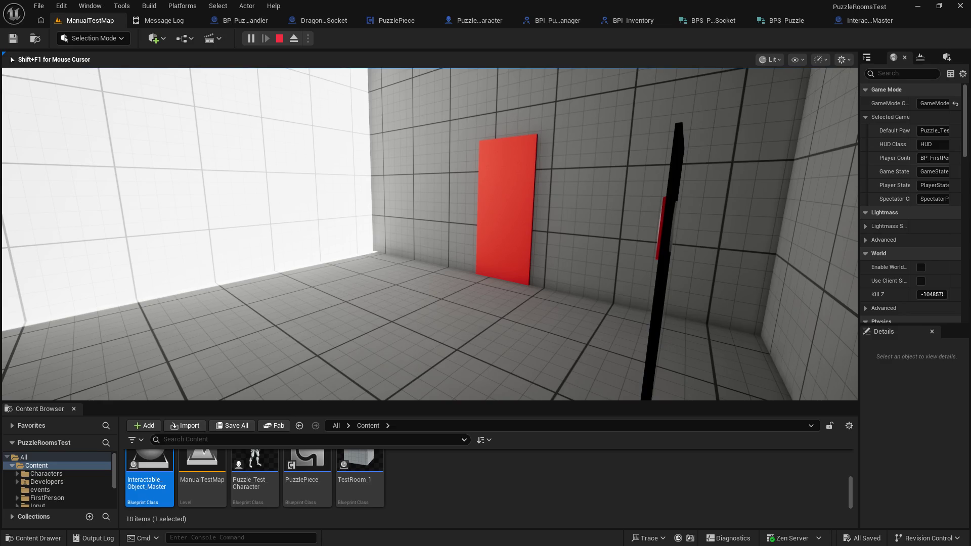
pyautogui.press('Escape')
# Open PuzzlePiece's EventGraph and frame the socket input chain and door node
pyautogui.click(411, 19)
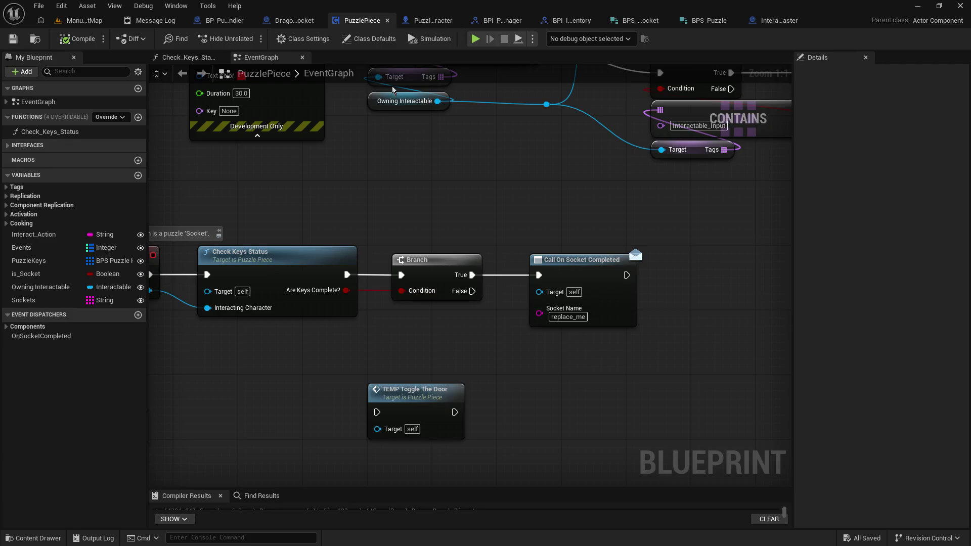
pyautogui.moveTo(399, 236)
pyautogui.mouseDown()
pyautogui.moveTo(492, 231)
pyautogui.moveTo(371, 241)
pyautogui.moveTo(434, 223)
pyautogui.moveTo(606, 240)
pyautogui.moveTo(571, 178)
pyautogui.mouseUp()
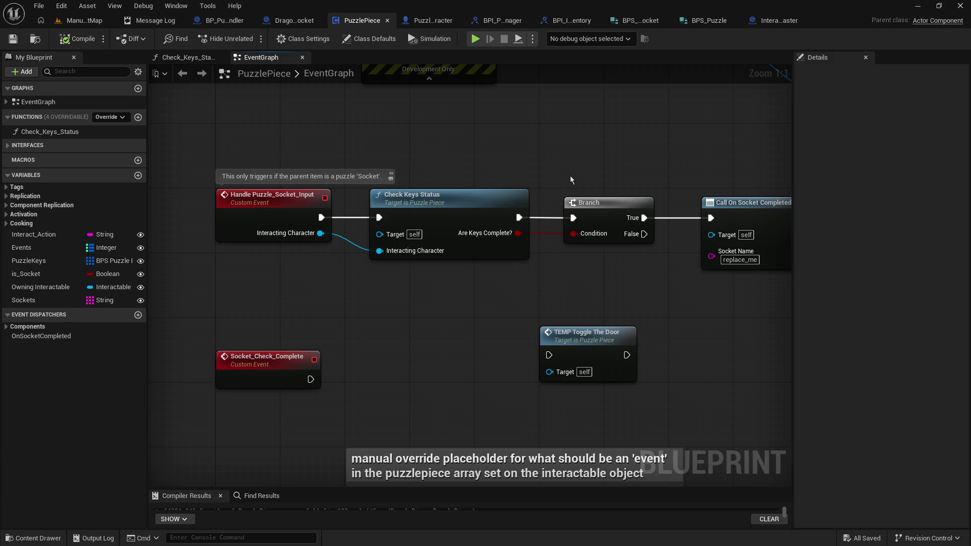
pyautogui.moveTo(480, 344); pyautogui.dragTo(475, 297)
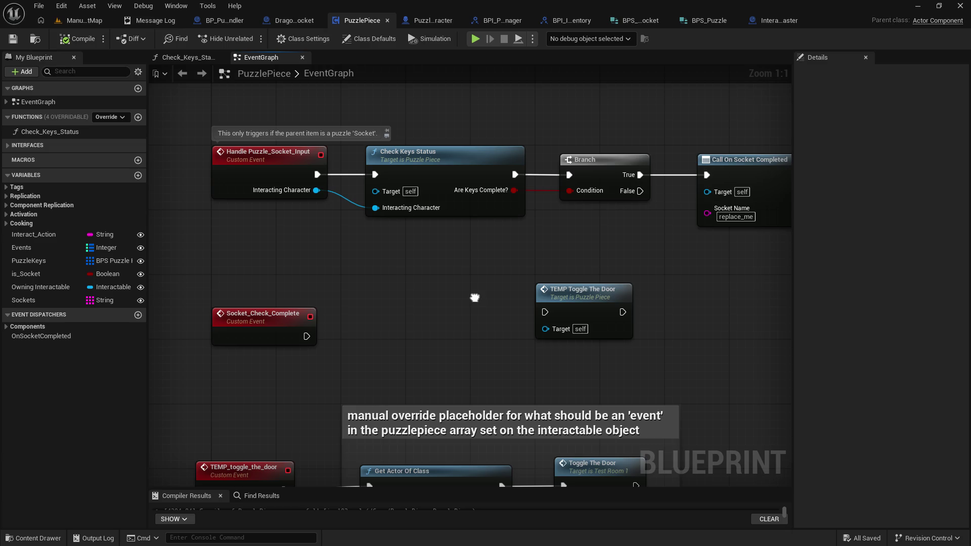
pyautogui.moveTo(474, 302); pyautogui.dragTo(408, 355)
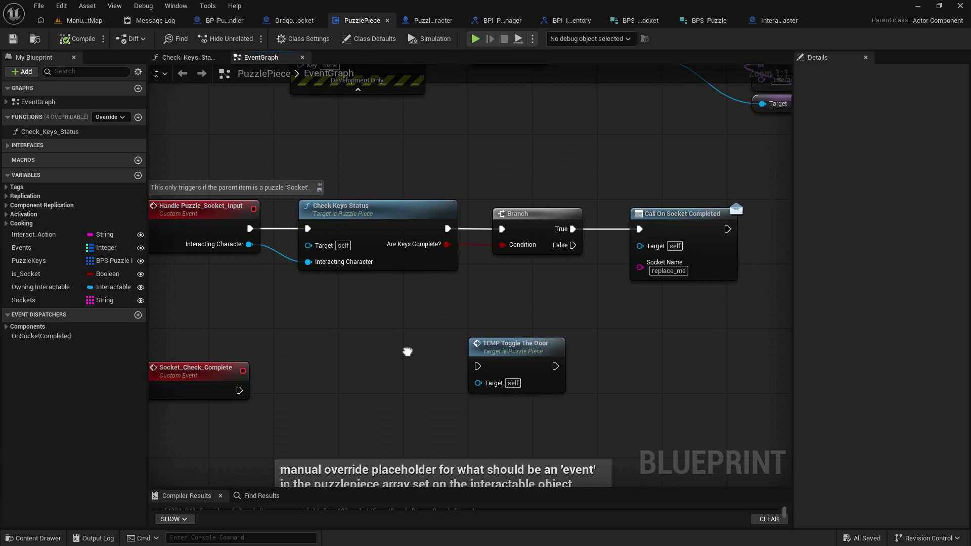
# Move TEMP Toggle The Door up near Call On Socket Completed and select the replace_me Socket Name field
pyautogui.moveTo(508, 346); pyautogui.dragTo(588, 313)
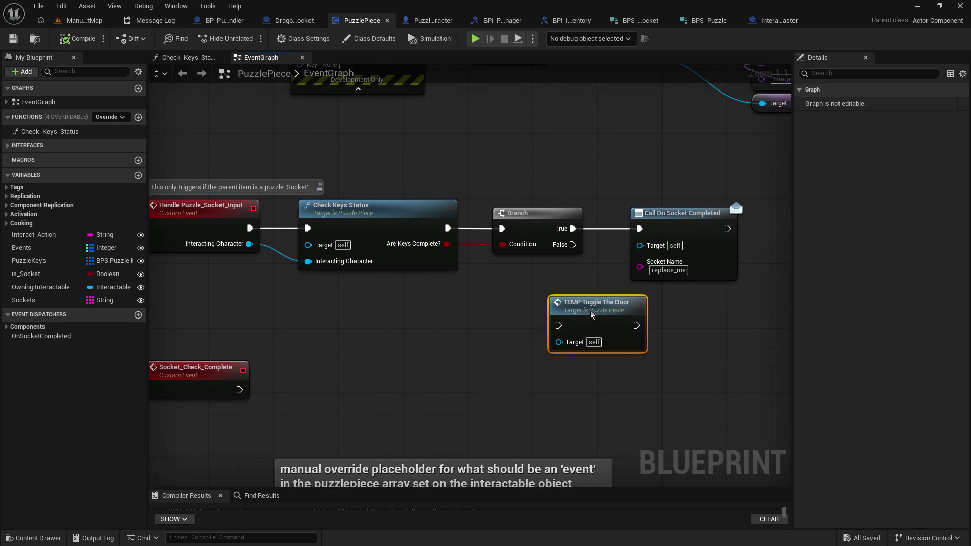
pyautogui.click(680, 271)
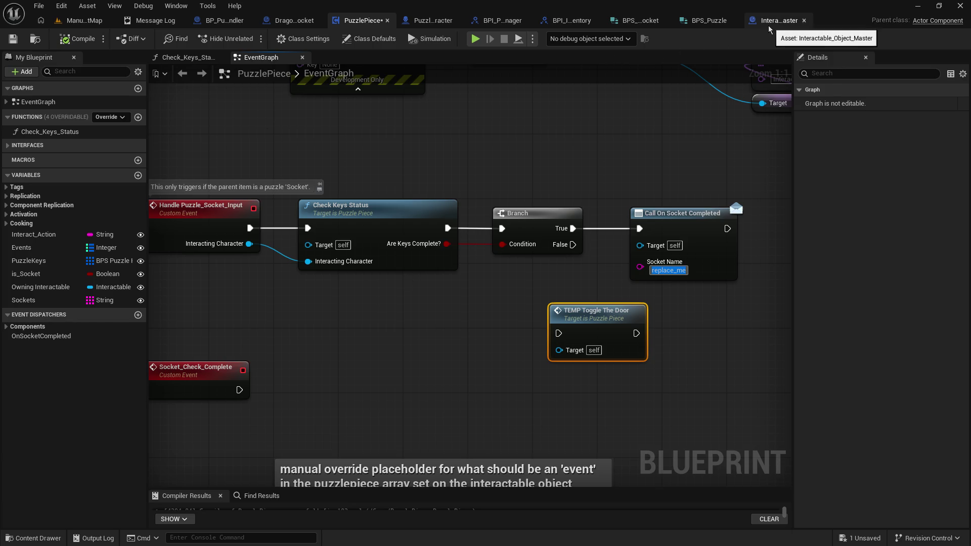
pyautogui.click(705, 21)
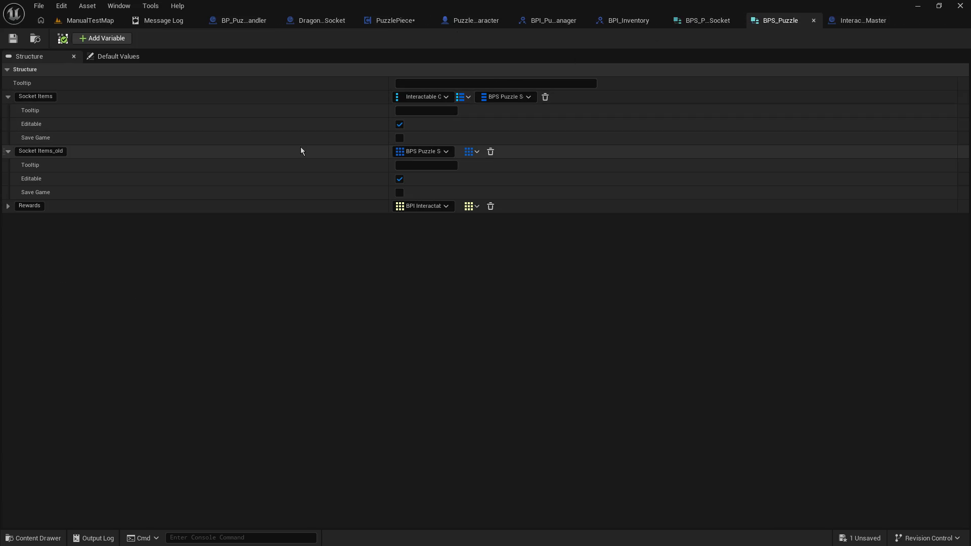
# Change the Socket Items map key type in BPS_Puzzle to String and save the structure
pyautogui.click(414, 97)
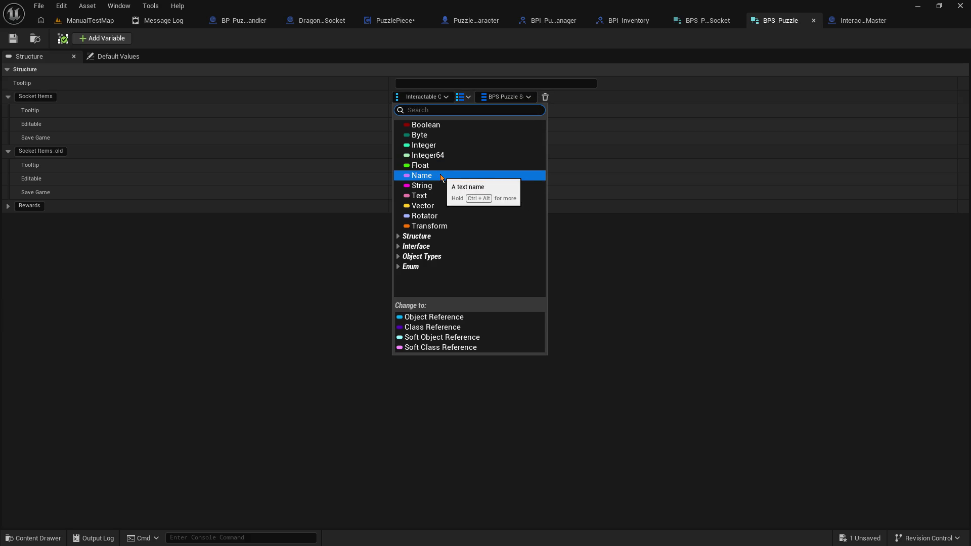
pyautogui.click(432, 189)
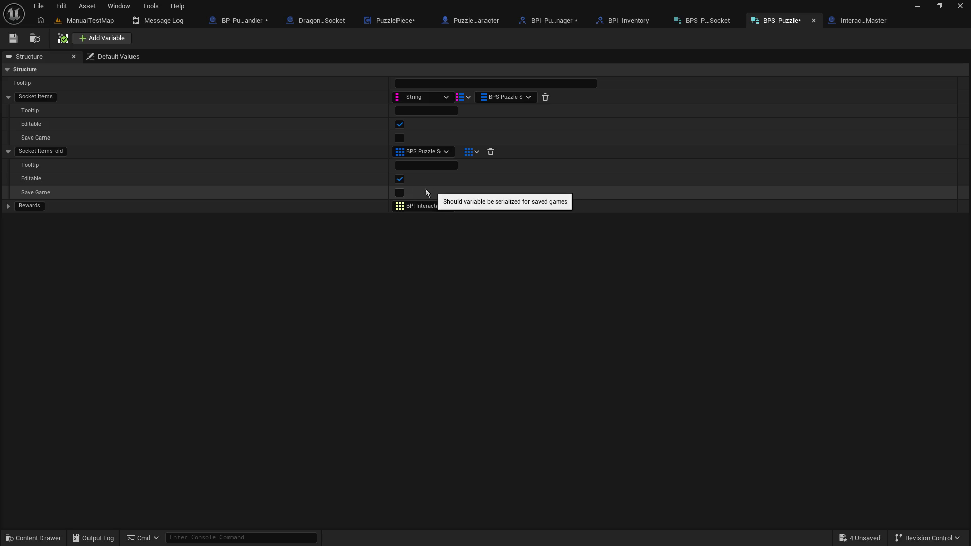
pyautogui.hotkey('ctrl', 's')
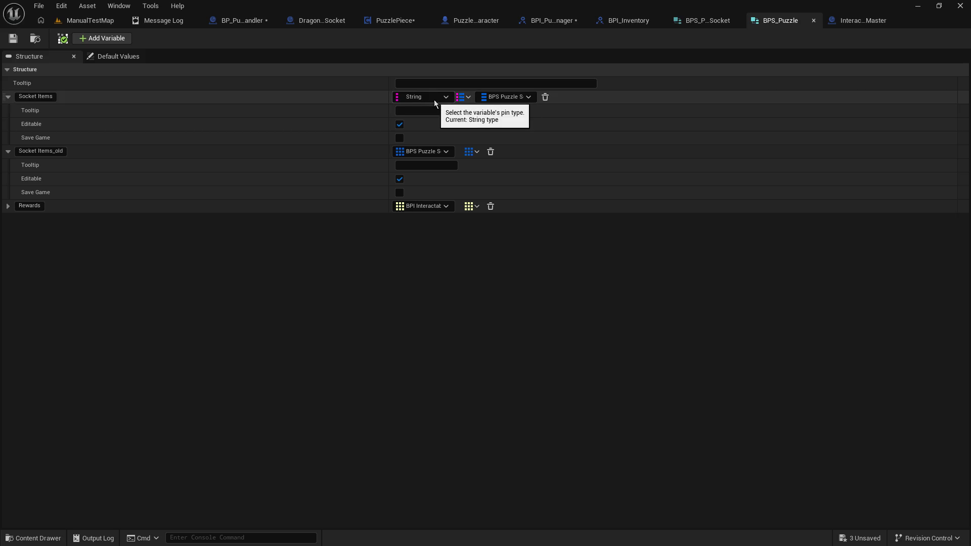
pyautogui.click(241, 20)
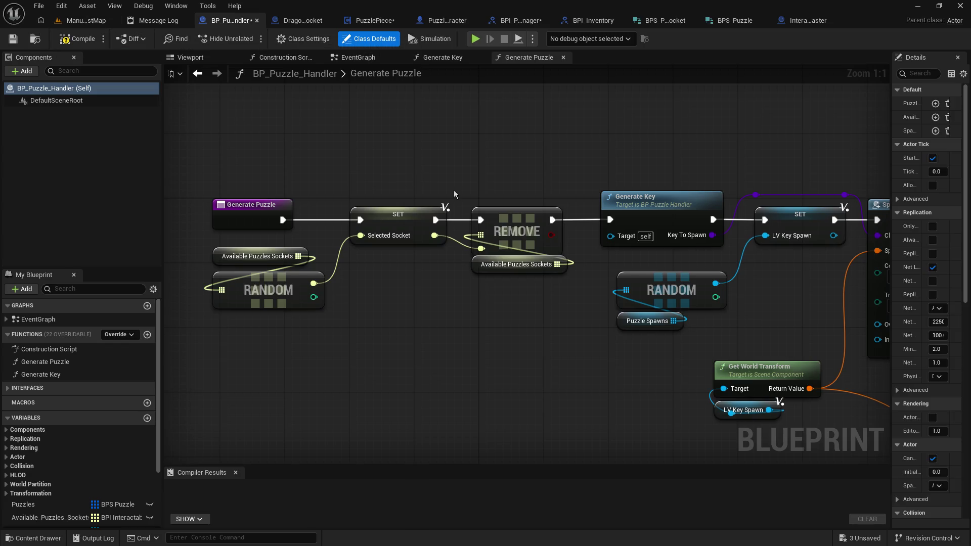
# Save and compile BP_Puzzle_Handler with SpawnActor and the Make BPS nodes in view
pyautogui.moveTo(553, 160)
pyautogui.mouseDown()
pyautogui.moveTo(527, 121)
pyautogui.moveTo(278, 121)
pyautogui.moveTo(105, 37)
pyautogui.mouseUp()
pyautogui.click(13, 38)
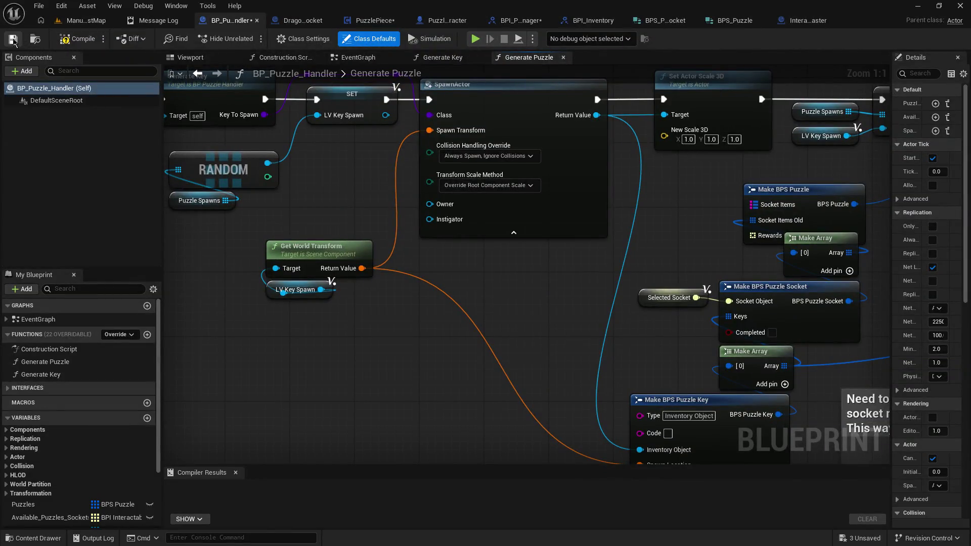
pyautogui.click(64, 40)
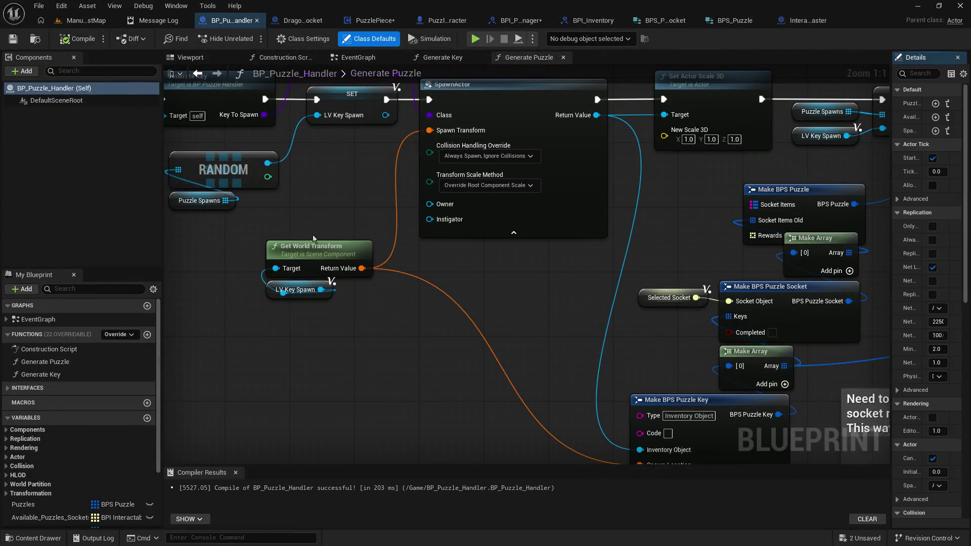
# Inspect the Puzzles variable and the Make BPS Puzzle nodes, then open the Generate Key function
pyautogui.moveTo(397, 284)
pyautogui.mouseDown()
pyautogui.moveTo(382, 198)
pyautogui.moveTo(341, 295)
pyautogui.moveTo(214, 332)
pyautogui.moveTo(252, 267)
pyautogui.moveTo(156, 297)
pyautogui.mouseUp()
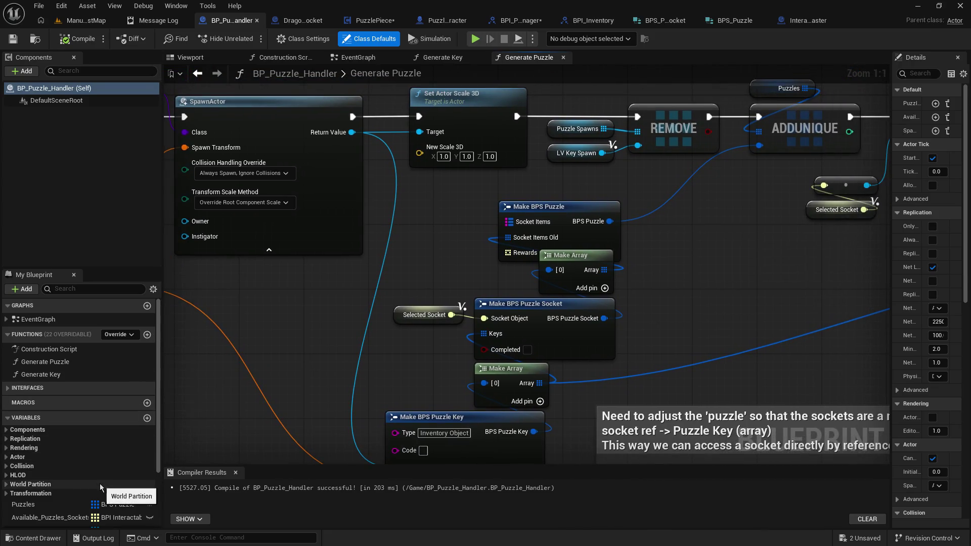
pyautogui.click(73, 504)
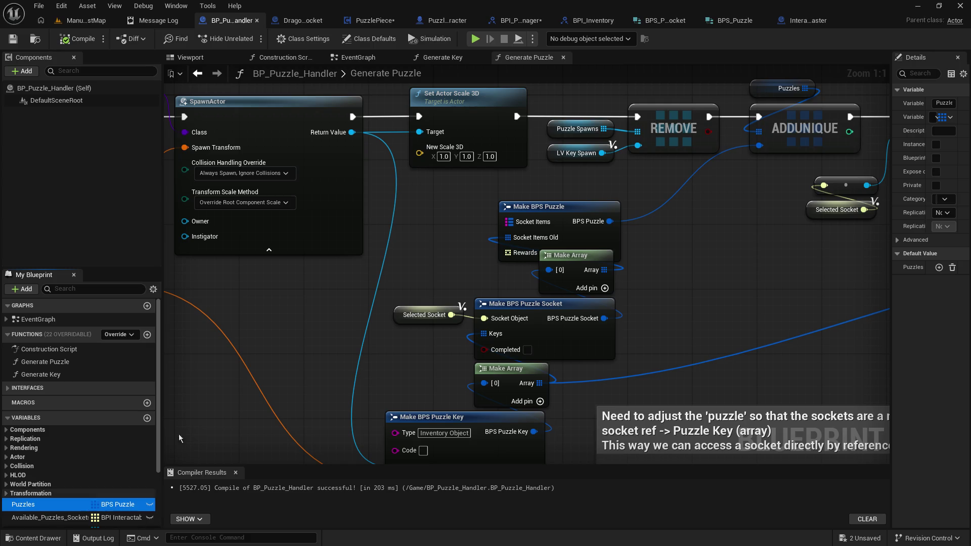
pyautogui.click(672, 245)
pyautogui.moveTo(659, 243); pyautogui.dragTo(667, 270)
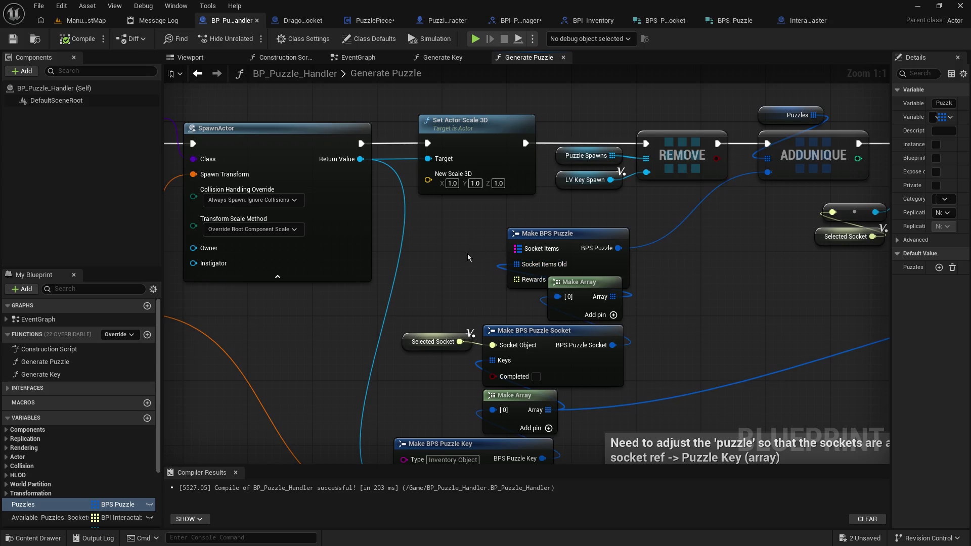
pyautogui.moveTo(470, 259); pyautogui.dragTo(462, 218)
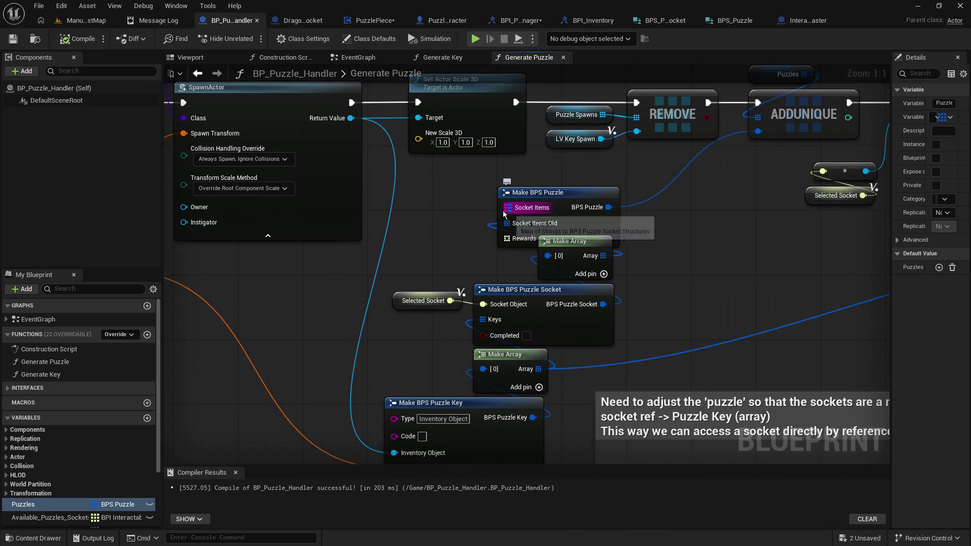
pyautogui.moveTo(496, 212)
pyautogui.mouseDown()
pyautogui.moveTo(577, 144)
pyautogui.moveTo(649, 211)
pyautogui.moveTo(714, 240)
pyautogui.moveTo(831, 247)
pyautogui.moveTo(927, 279)
pyautogui.mouseUp()
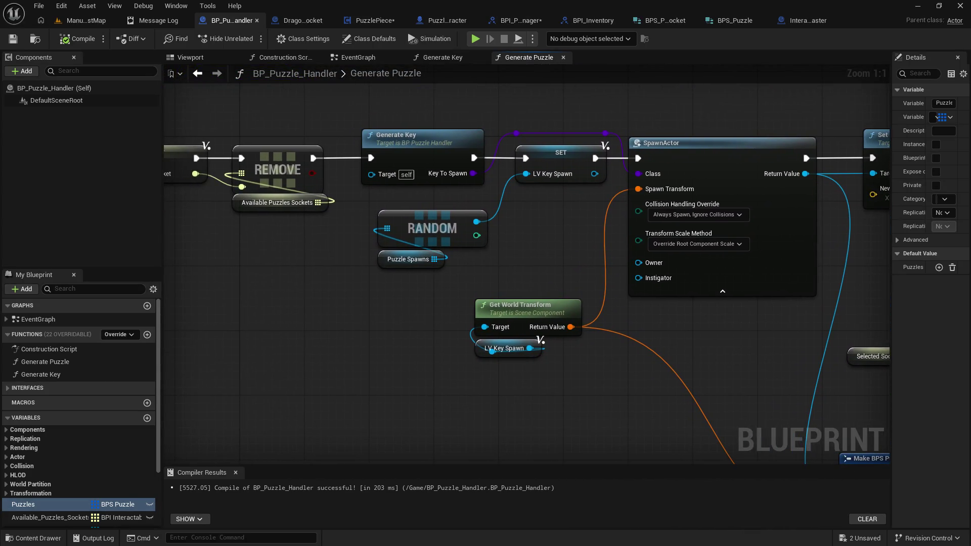
pyautogui.click(435, 58)
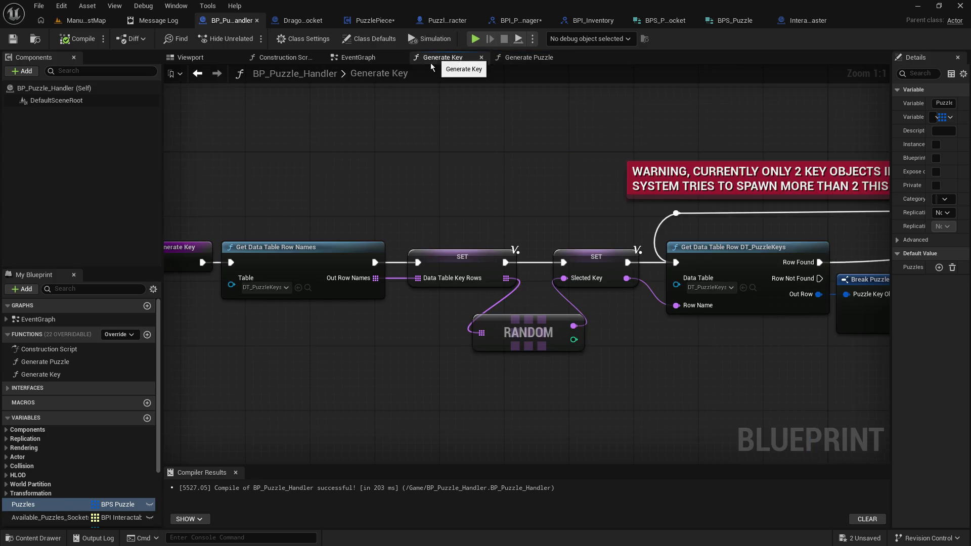
# Inspect the Available_Puzzles_Sockets variable in a wider properties panel, then move to the EventGraph
pyautogui.scroll(-3, 96, 430)
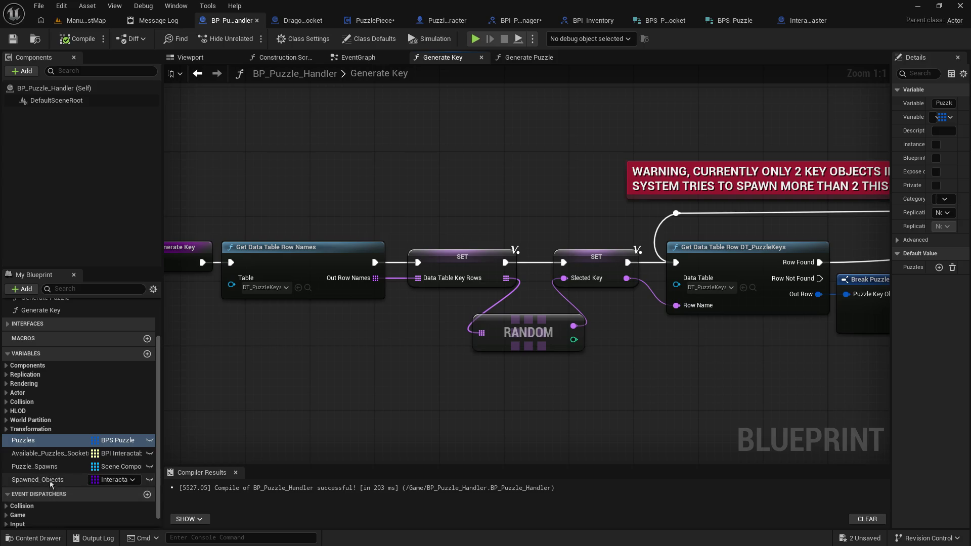
pyautogui.click(51, 453)
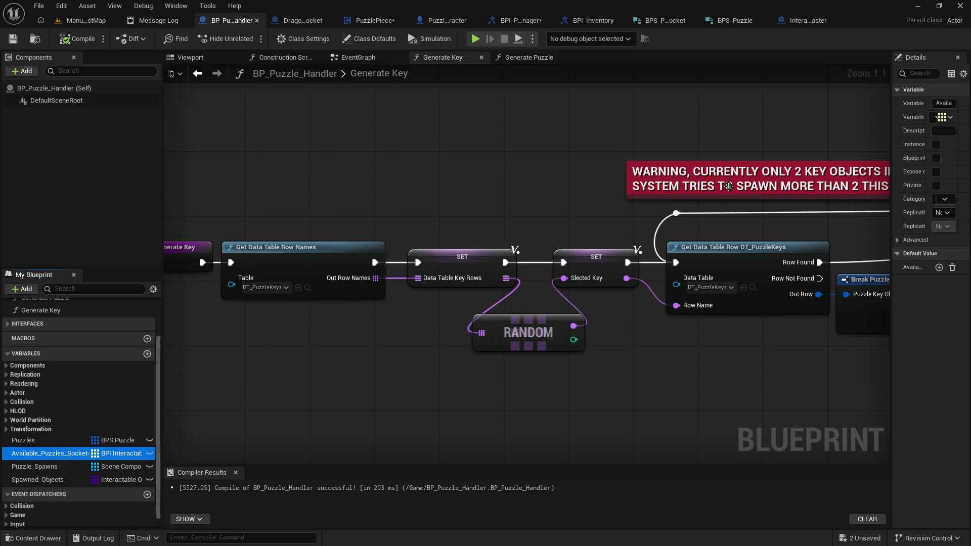
pyautogui.moveTo(890, 120)
pyautogui.mouseDown()
pyautogui.moveTo(715, 134)
pyautogui.moveTo(710, 142)
pyautogui.moveTo(728, 150)
pyautogui.mouseUp()
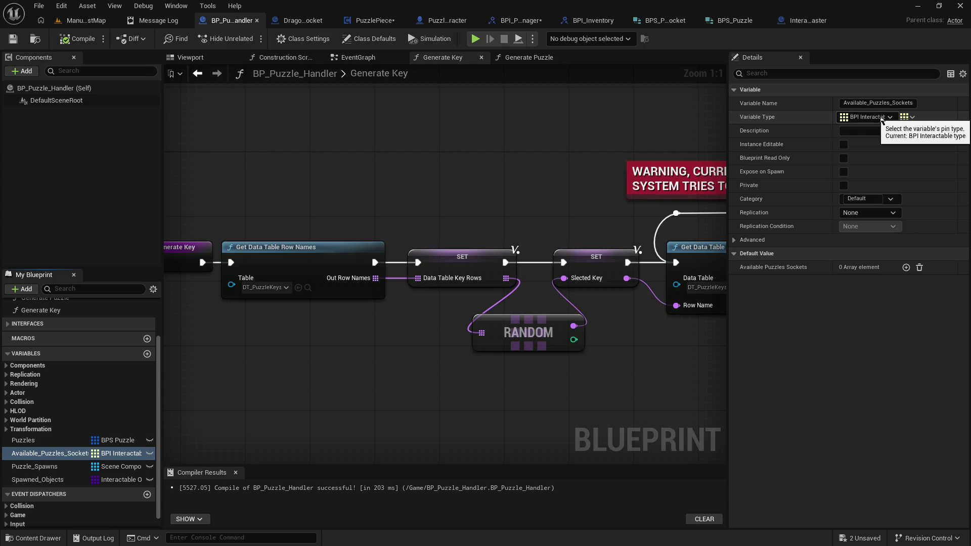
pyautogui.moveTo(371, 148); pyautogui.dragTo(546, 115)
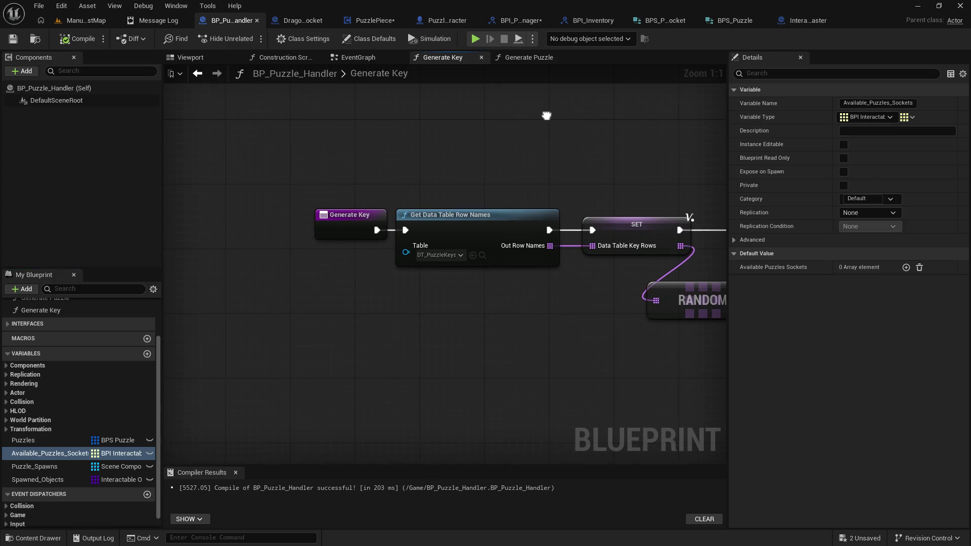
pyautogui.click(358, 57)
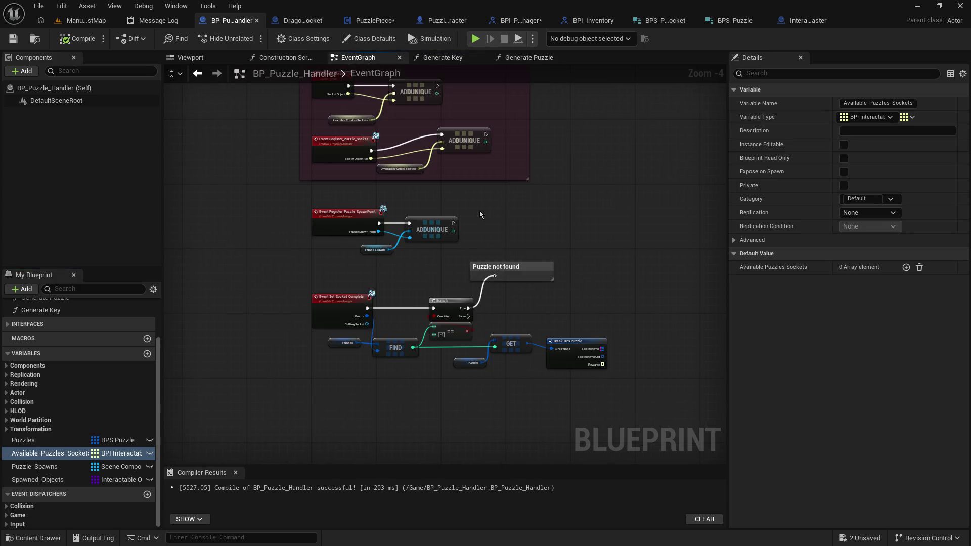
pyautogui.scroll(4, 396, 192)
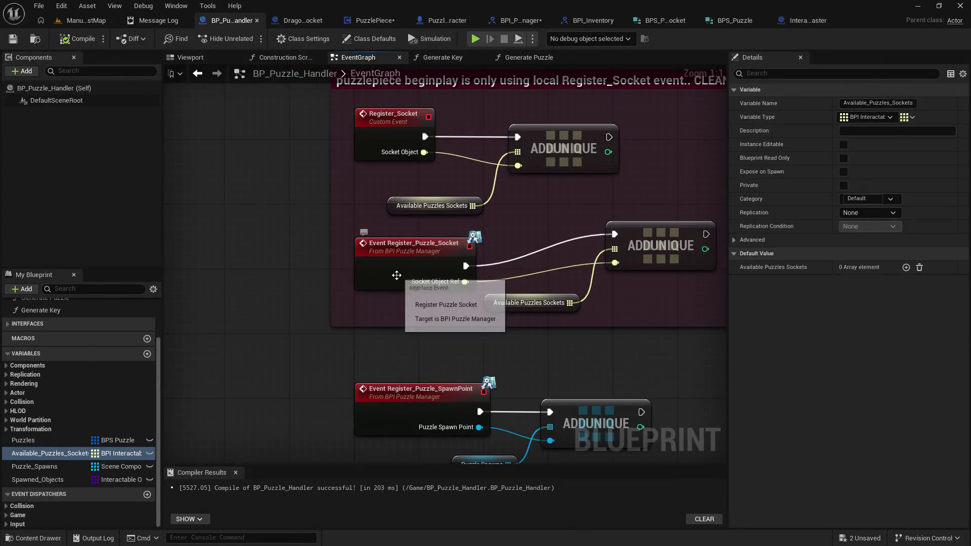
pyautogui.moveTo(544, 223)
pyautogui.mouseDown()
pyautogui.moveTo(396, 201)
pyautogui.moveTo(359, 184)
pyautogui.mouseUp()
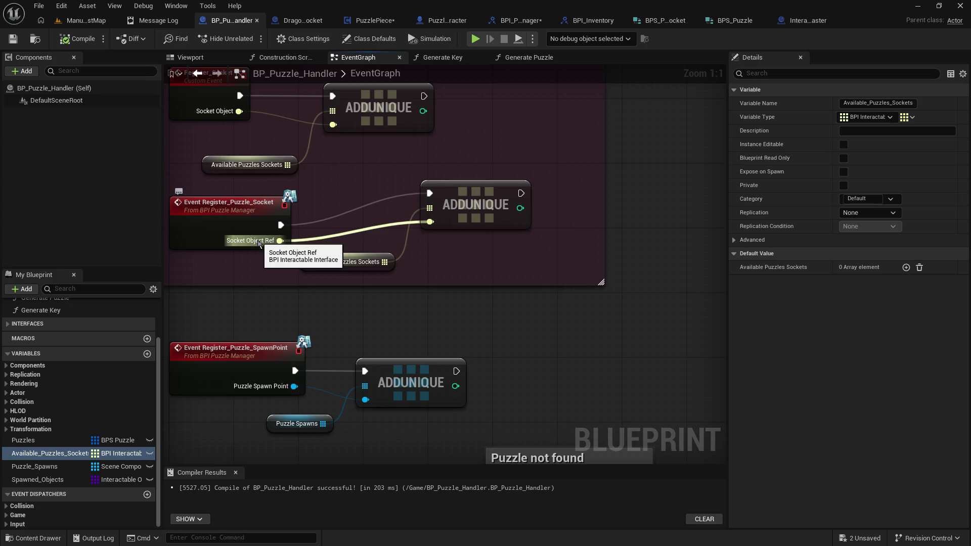
pyautogui.moveTo(332, 200); pyautogui.dragTo(405, 242)
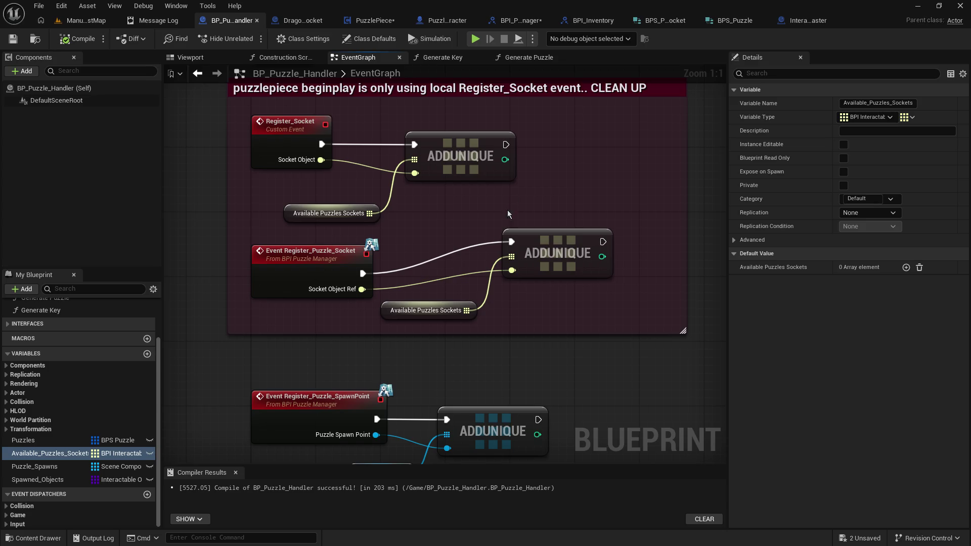
# Shift the lower ADDUNIQUE node and its Available Puzzles Sockets getter down-left, then save BP_Puzzle_Handler
pyautogui.moveTo(541, 253); pyautogui.dragTo(516, 286)
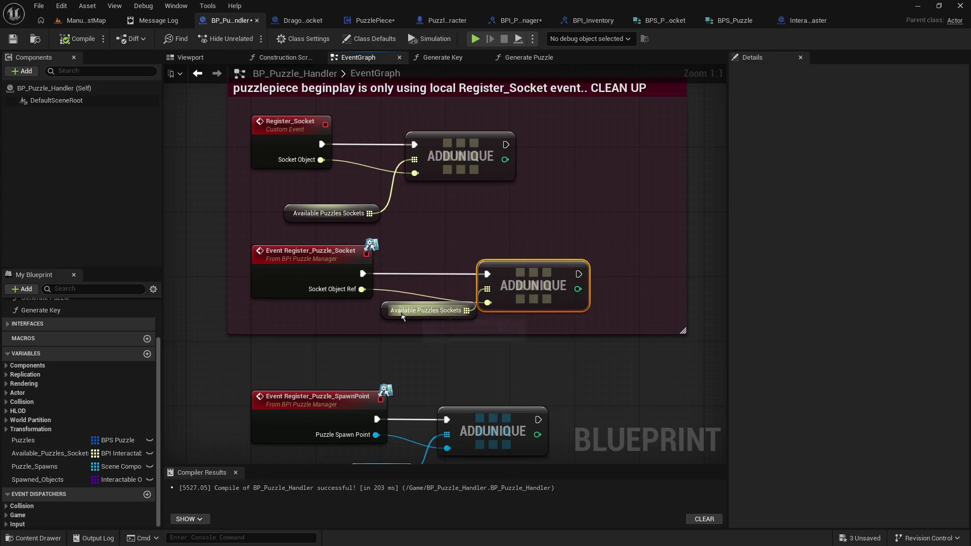
pyautogui.moveTo(403, 316); pyautogui.dragTo(385, 324)
pyautogui.click(14, 40)
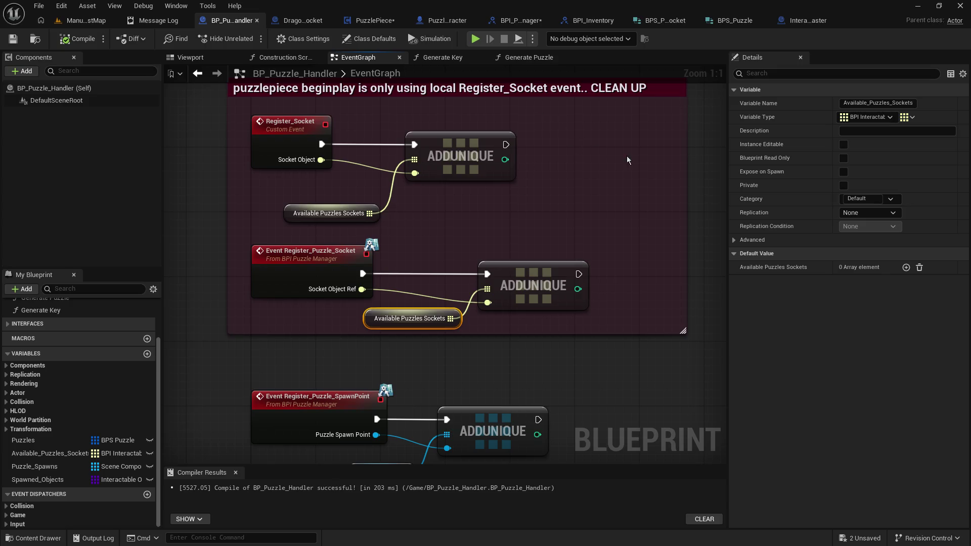
pyautogui.moveTo(729, 212); pyautogui.dragTo(781, 214)
pyautogui.moveTo(717, 219); pyautogui.dragTo(689, 248)
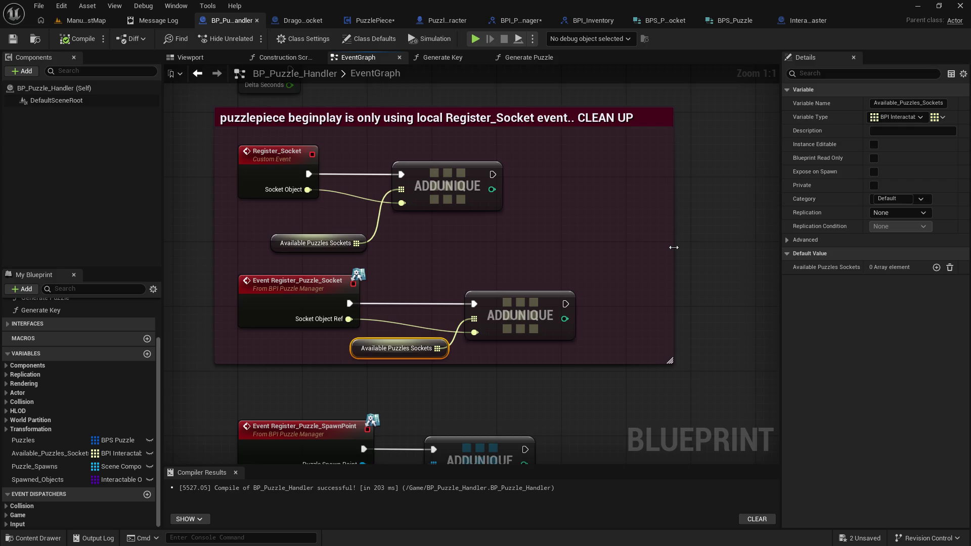
pyautogui.click(703, 224)
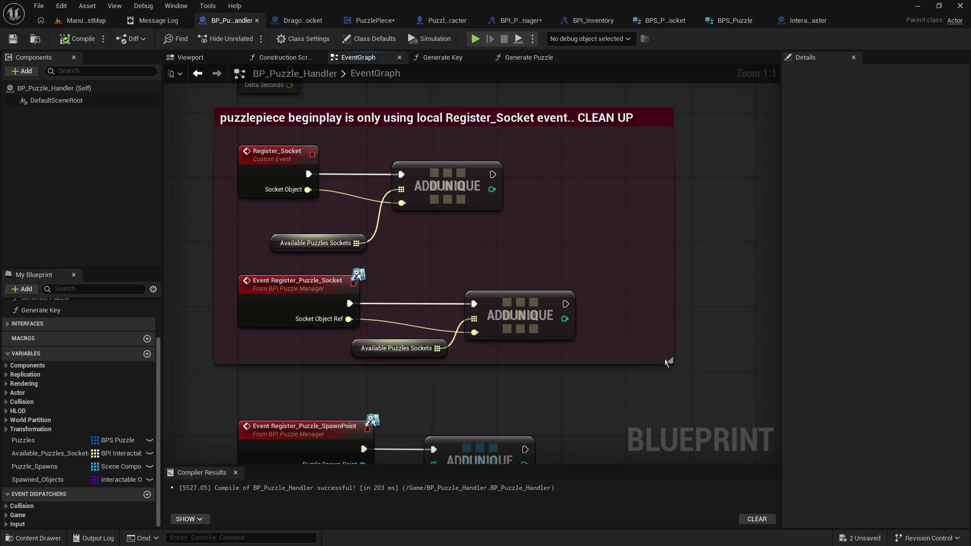
# Shrink the CLEAN UP comment box to fit tightly around both socket registration AddUnique chains
pyautogui.moveTo(669, 361)
pyautogui.mouseDown()
pyautogui.moveTo(669, 369)
pyautogui.moveTo(651, 336)
pyautogui.mouseUp()
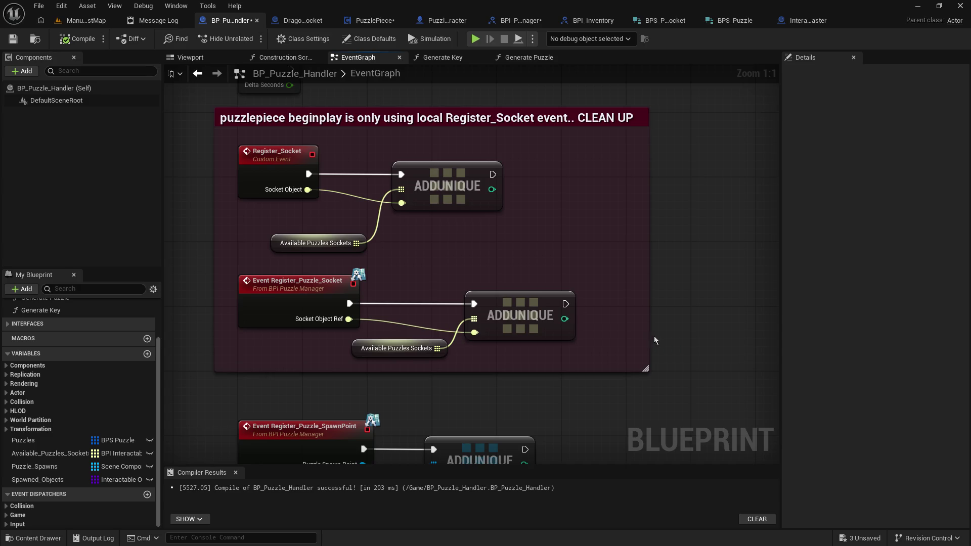
pyautogui.scroll(-1, 657, 253)
pyautogui.scroll(2, 544, 273)
pyautogui.scroll(-1, 667, 261)
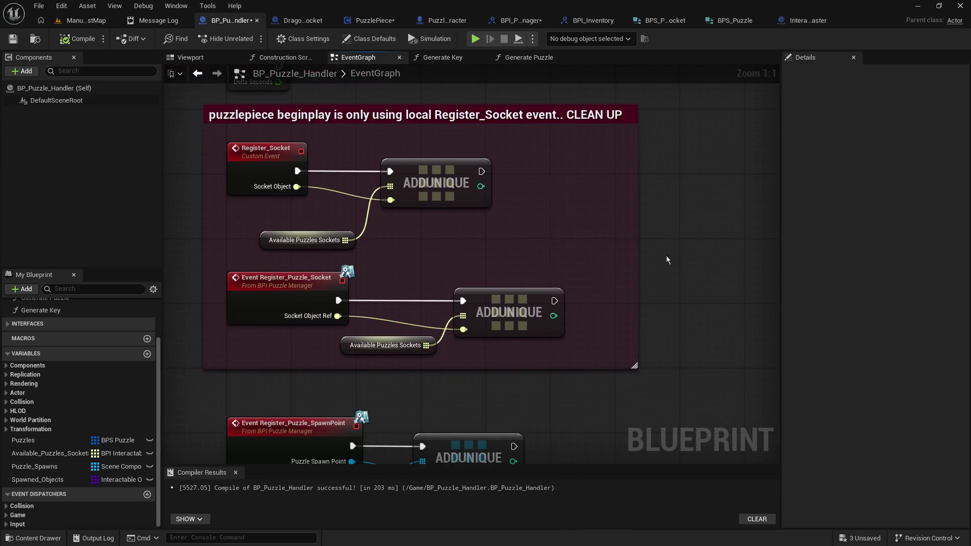
pyautogui.moveTo(778, 206); pyautogui.dragTo(831, 198)
pyautogui.moveTo(748, 207)
pyautogui.mouseDown()
pyautogui.moveTo(718, 210)
pyautogui.moveTo(713, 188)
pyautogui.mouseUp()
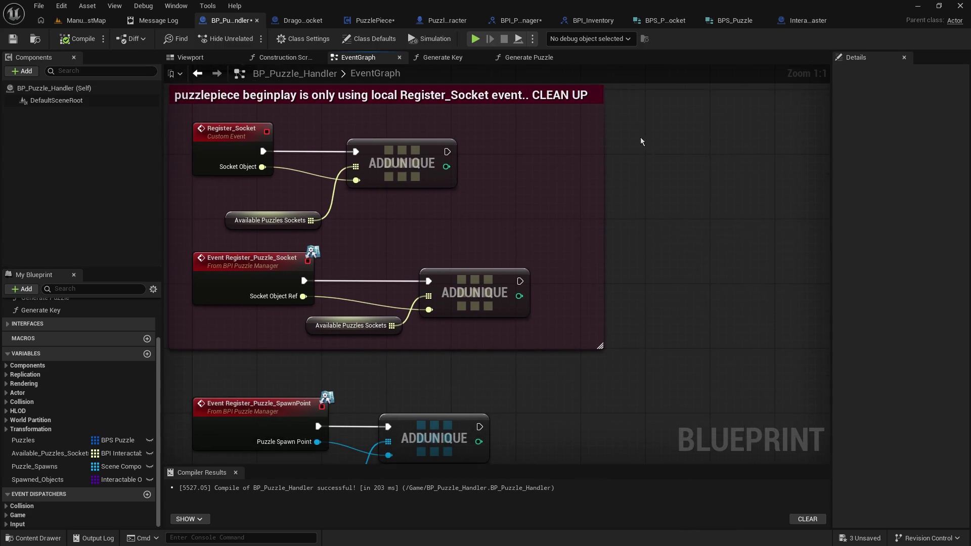
pyautogui.moveTo(639, 132)
pyautogui.mouseDown()
pyautogui.moveTo(672, 191)
pyautogui.moveTo(683, 190)
pyautogui.moveTo(646, 191)
pyautogui.mouseUp()
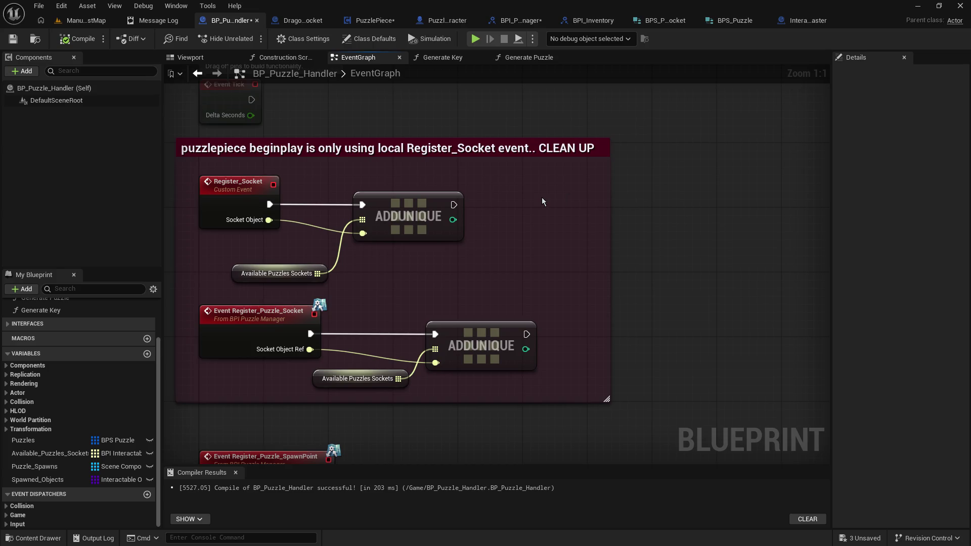
pyautogui.moveTo(635, 200); pyautogui.dragTo(689, 195)
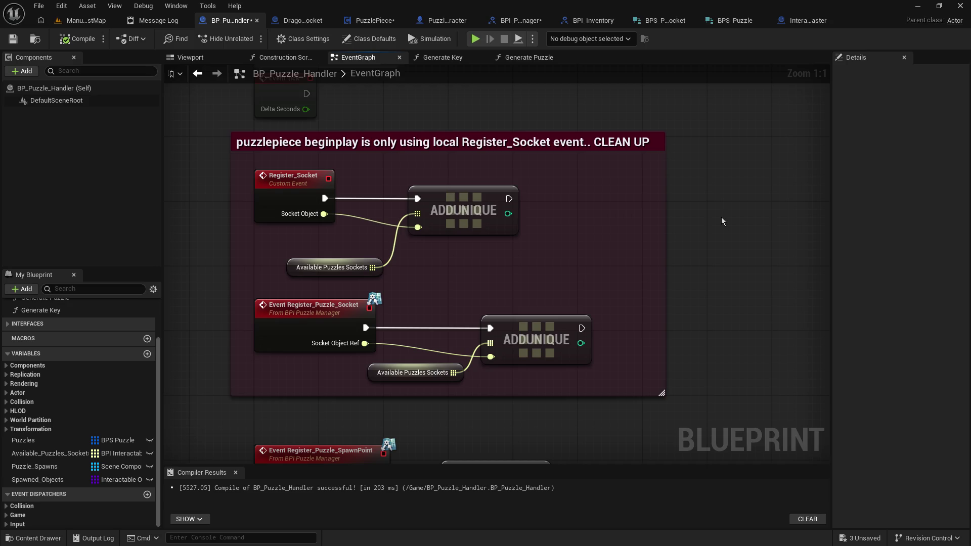
pyautogui.moveTo(721, 221)
pyautogui.mouseDown()
pyautogui.moveTo(709, 232)
pyautogui.moveTo(658, 226)
pyautogui.moveTo(655, 236)
pyautogui.moveTo(672, 221)
pyautogui.moveTo(695, 238)
pyautogui.moveTo(694, 272)
pyautogui.moveTo(697, 258)
pyautogui.mouseUp()
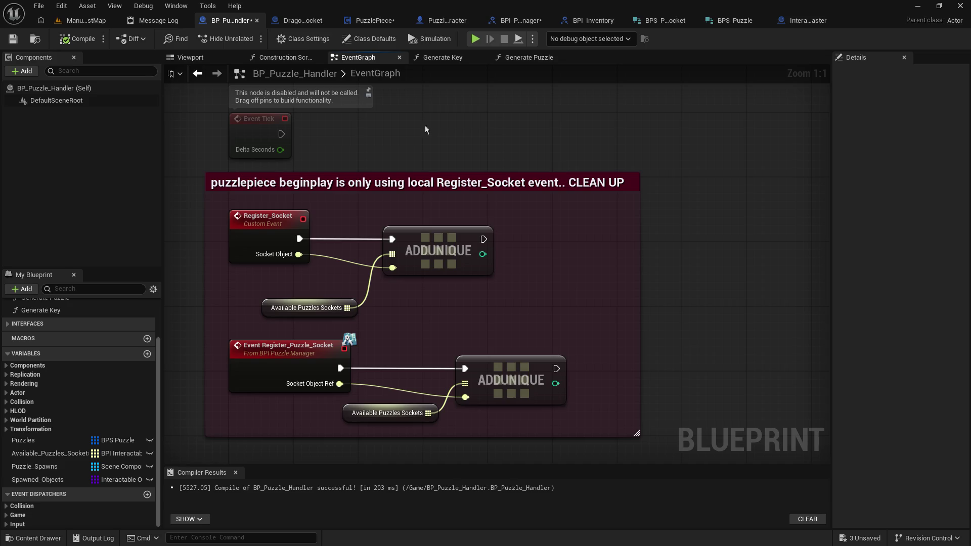
# Save BP_Puzzle_Handler and try a narrower width for the CLEAN UP comment box
pyautogui.click(14, 38)
pyautogui.moveTo(489, 155); pyautogui.dragTo(469, 155)
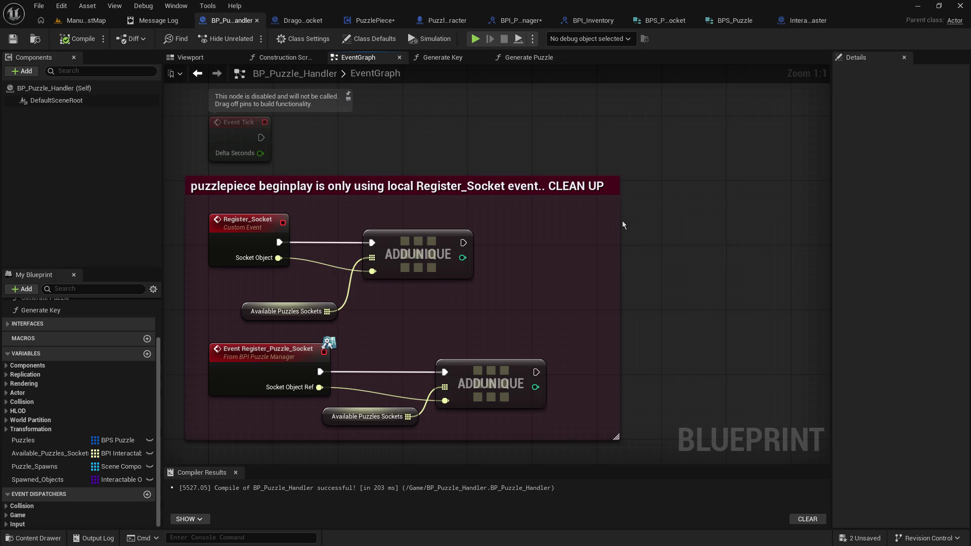
pyautogui.moveTo(583, 156)
pyautogui.mouseDown()
pyautogui.moveTo(599, 162)
pyautogui.moveTo(598, 152)
pyautogui.moveTo(579, 158)
pyautogui.mouseUp()
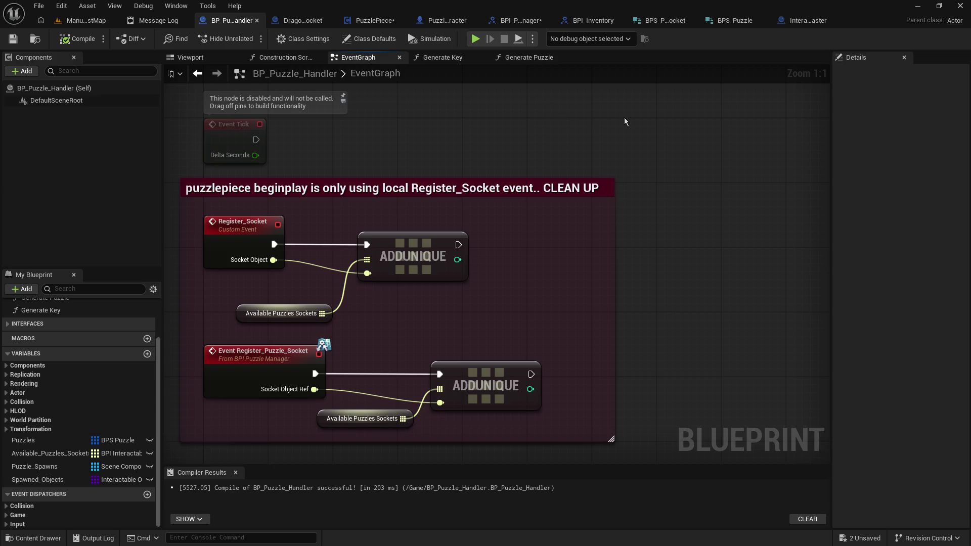
pyautogui.moveTo(611, 197); pyautogui.dragTo(610, 196)
pyautogui.moveTo(484, 139); pyautogui.dragTo(520, 146)
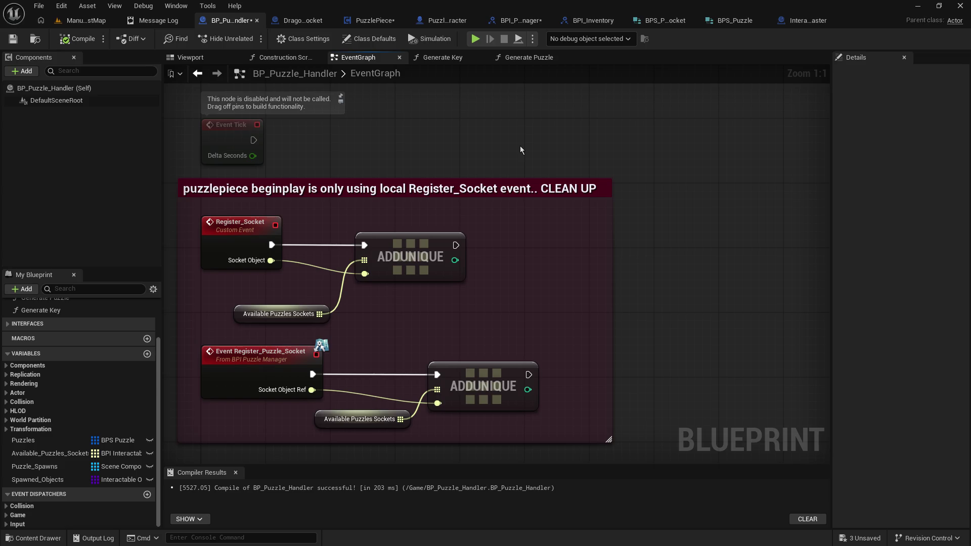
pyautogui.moveTo(520, 150); pyautogui.dragTo(530, 153)
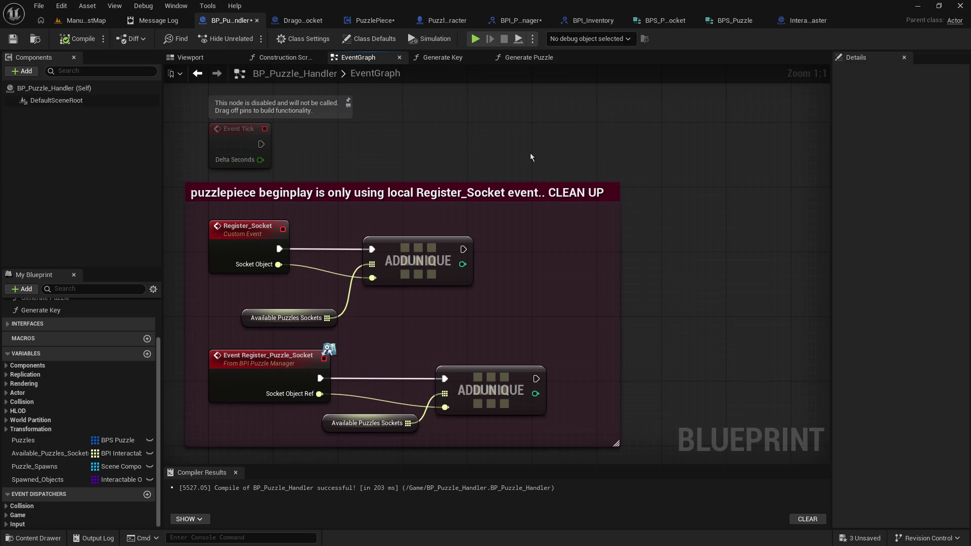
# Marquee-select Event Tick and the CLEAN UP comment group, then deselect everything
pyautogui.moveTo(178, 87)
pyautogui.mouseDown()
pyautogui.moveTo(609, 298)
pyautogui.moveTo(643, 455)
pyautogui.moveTo(635, 418)
pyautogui.mouseUp()
pyautogui.moveTo(653, 226)
pyautogui.mouseDown()
pyautogui.moveTo(652, 273)
pyautogui.moveTo(649, 263)
pyautogui.mouseUp()
pyautogui.click(664, 251)
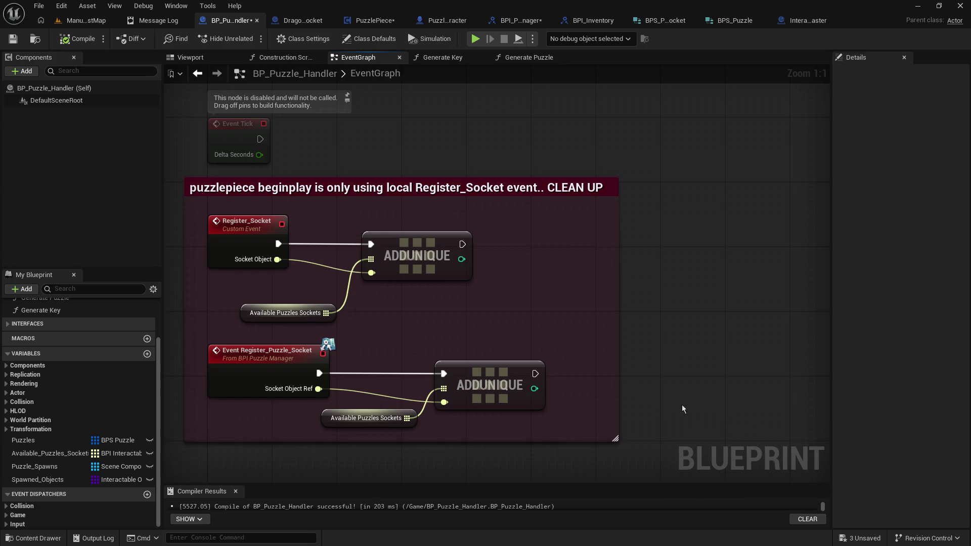
pyautogui.moveTo(666, 300); pyautogui.dragTo(670, 312)
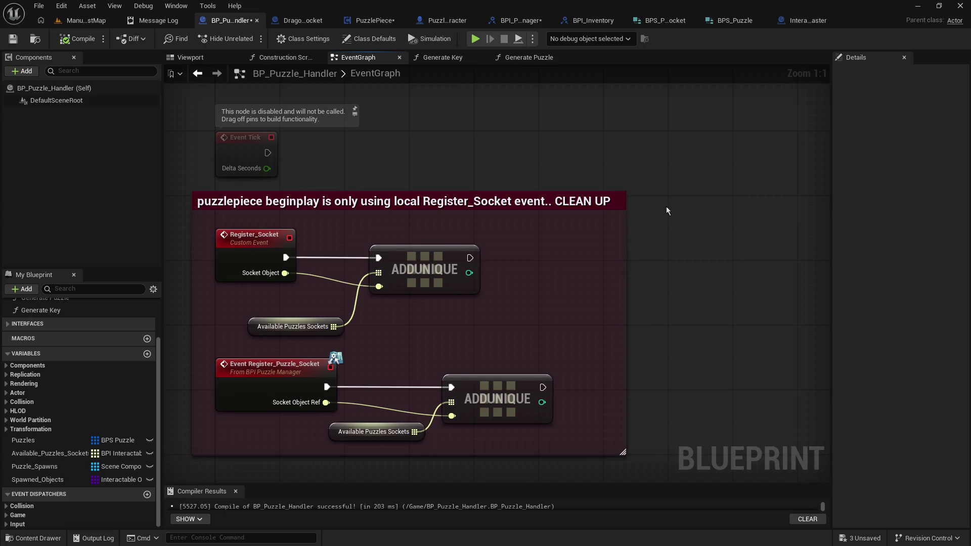
pyautogui.moveTo(666, 207); pyautogui.dragTo(672, 221)
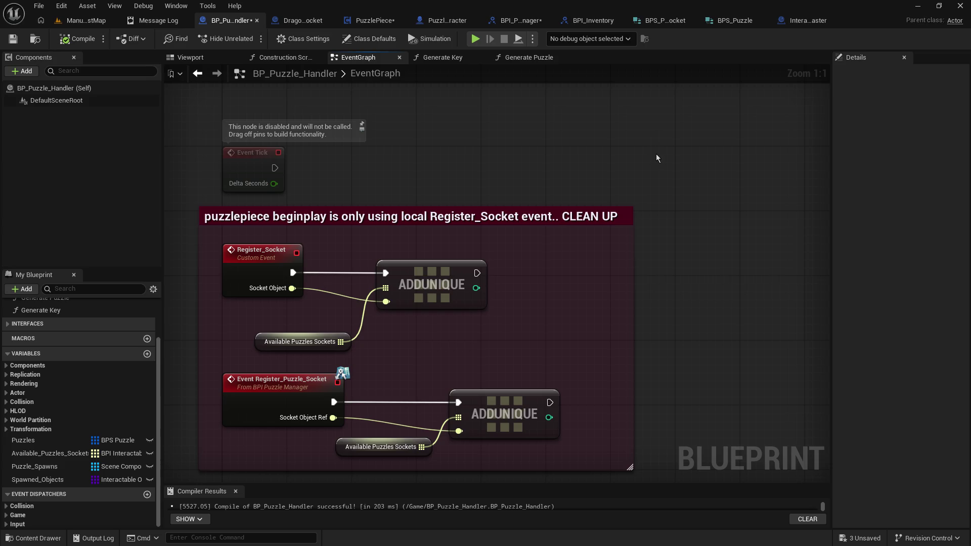
pyautogui.moveTo(654, 155); pyautogui.dragTo(650, 146)
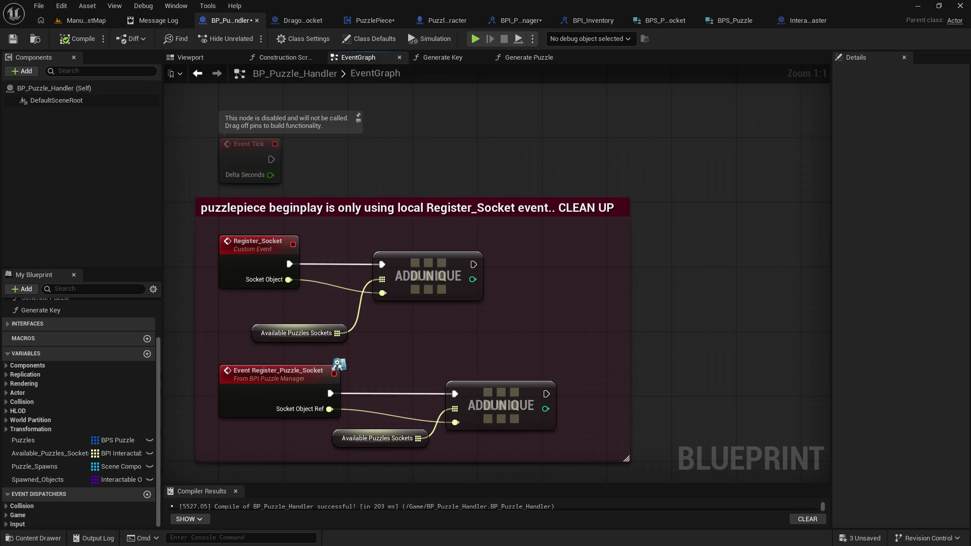
pyautogui.moveTo(664, 308); pyautogui.dragTo(681, 285)
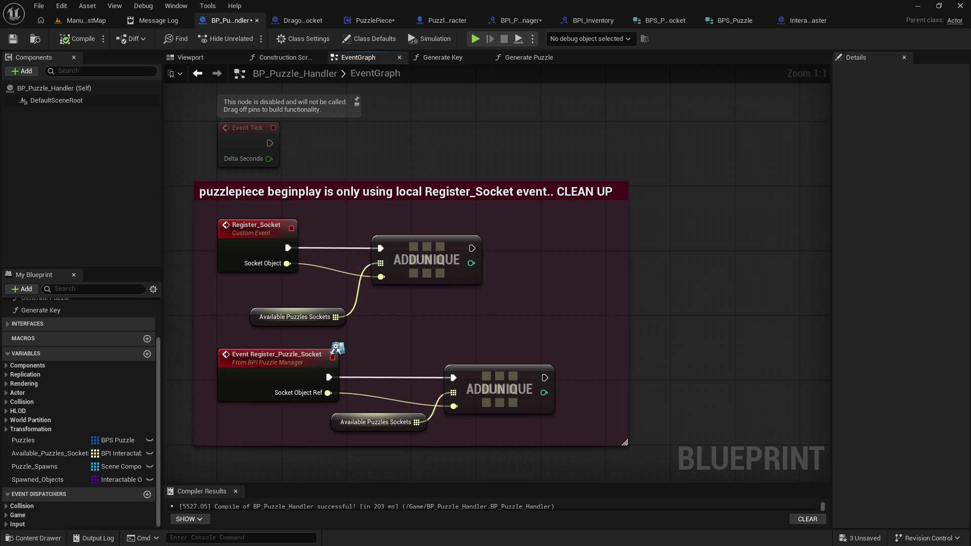
pyautogui.moveTo(549, 144)
pyautogui.mouseDown()
pyautogui.moveTo(563, 136)
pyautogui.moveTo(550, 149)
pyautogui.mouseUp()
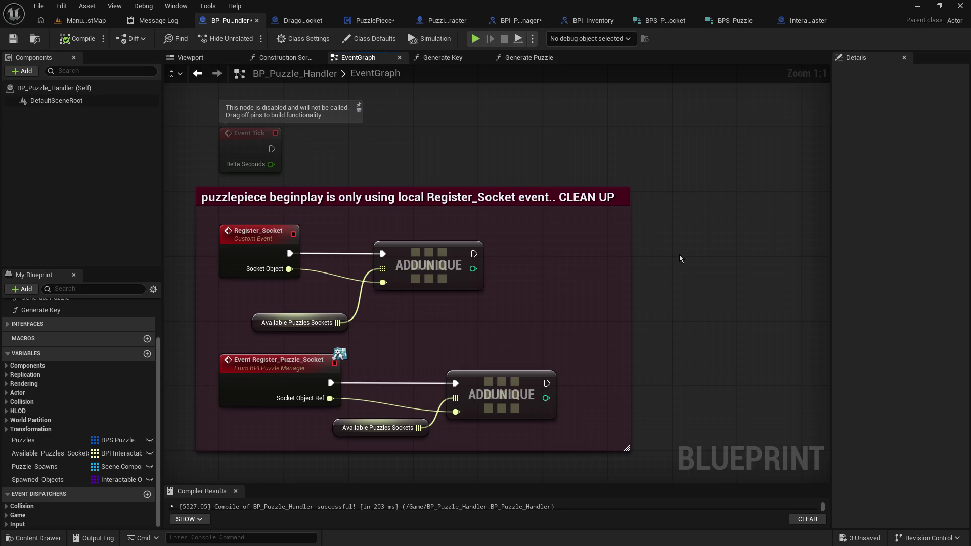
pyautogui.moveTo(681, 258); pyautogui.dragTo(682, 256)
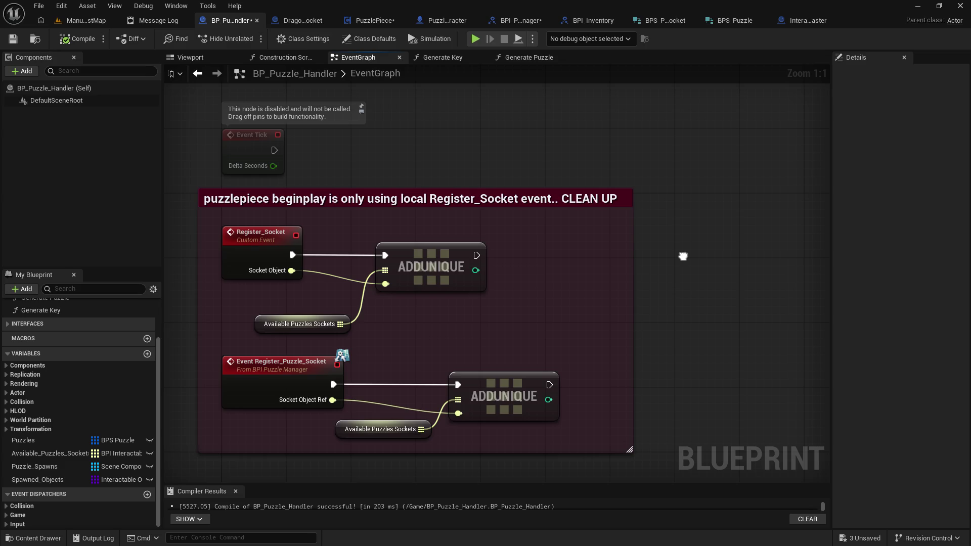
pyautogui.moveTo(683, 256); pyautogui.dragTo(675, 257)
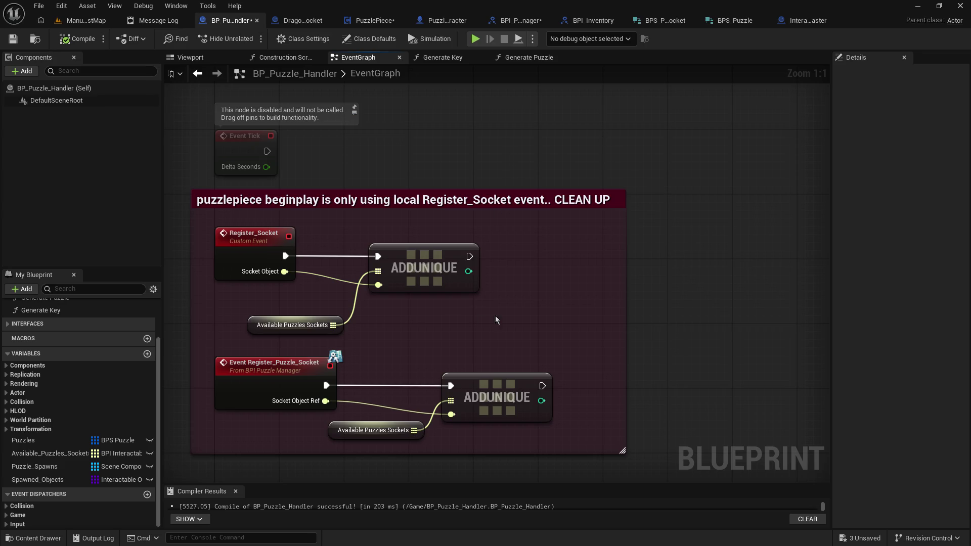
pyautogui.moveTo(701, 289); pyautogui.dragTo(708, 226)
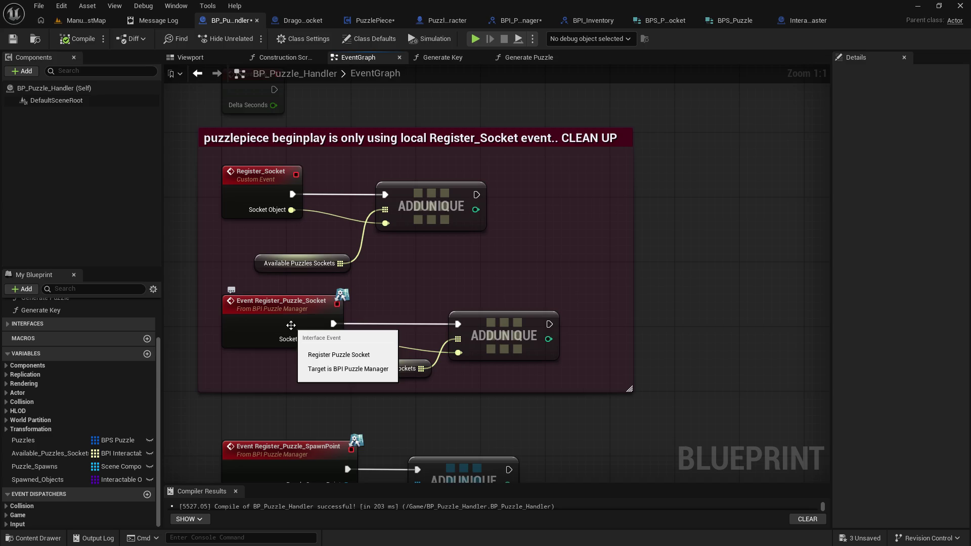
pyautogui.click(301, 21)
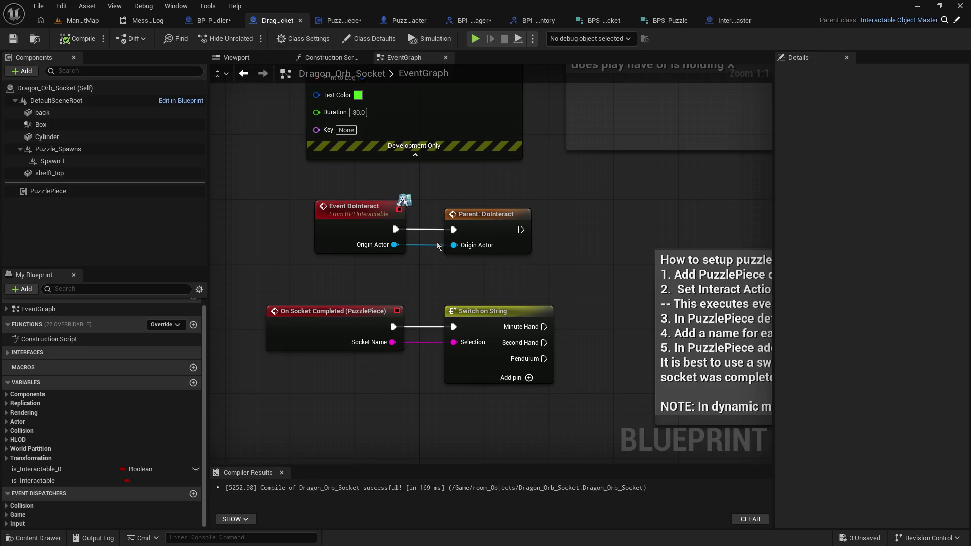
pyautogui.click(71, 192)
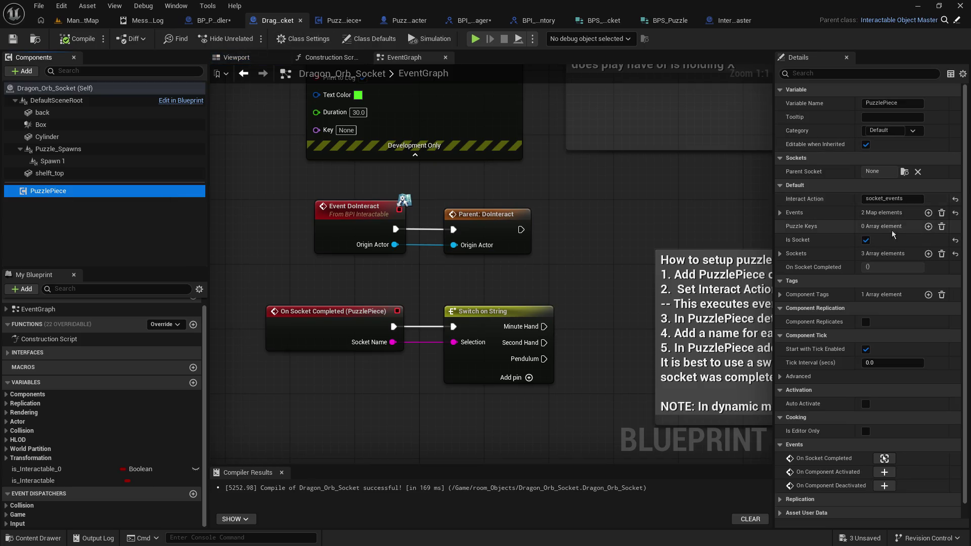
pyautogui.click(340, 21)
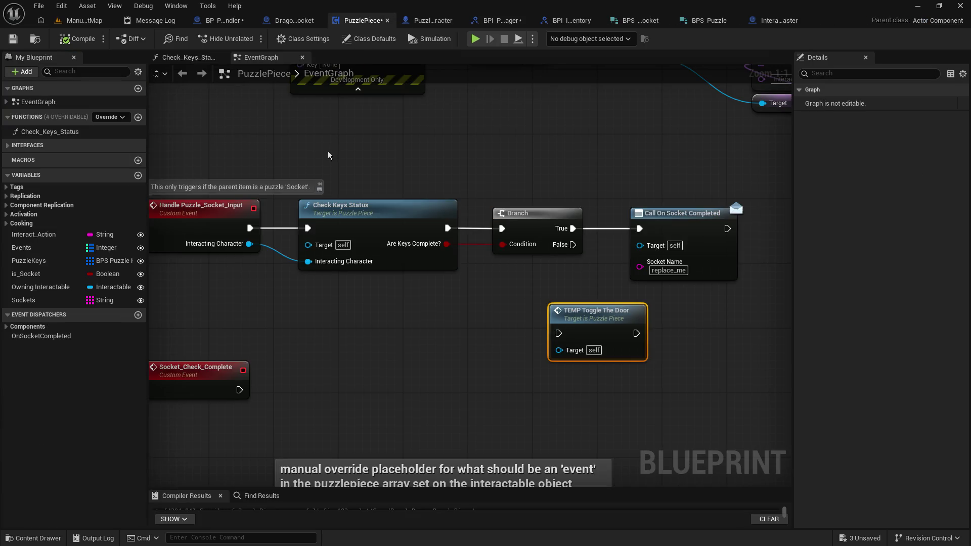
pyautogui.moveTo(321, 165)
pyautogui.mouseDown()
pyautogui.moveTo(436, 282)
pyautogui.moveTo(442, 455)
pyautogui.moveTo(21, 439)
pyautogui.mouseUp()
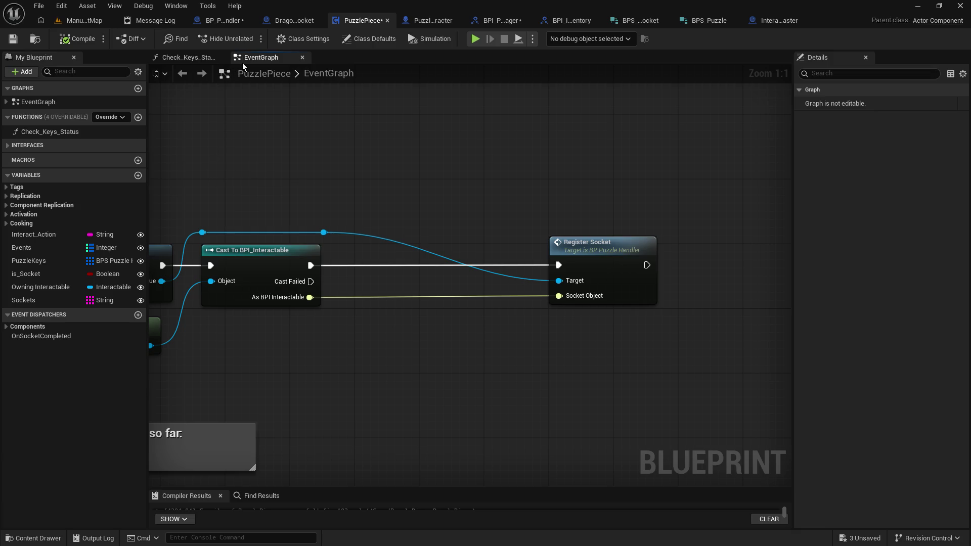
pyautogui.click(303, 39)
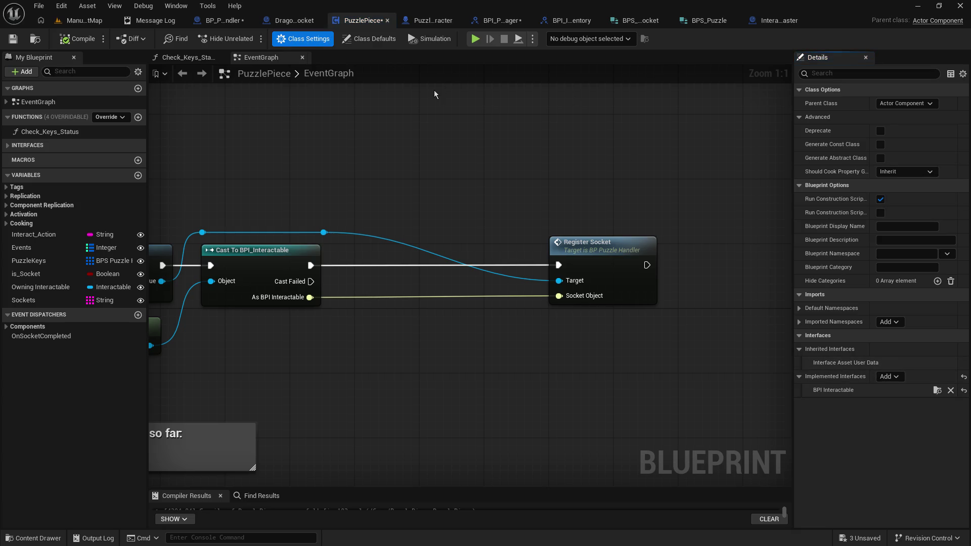
pyautogui.click(223, 20)
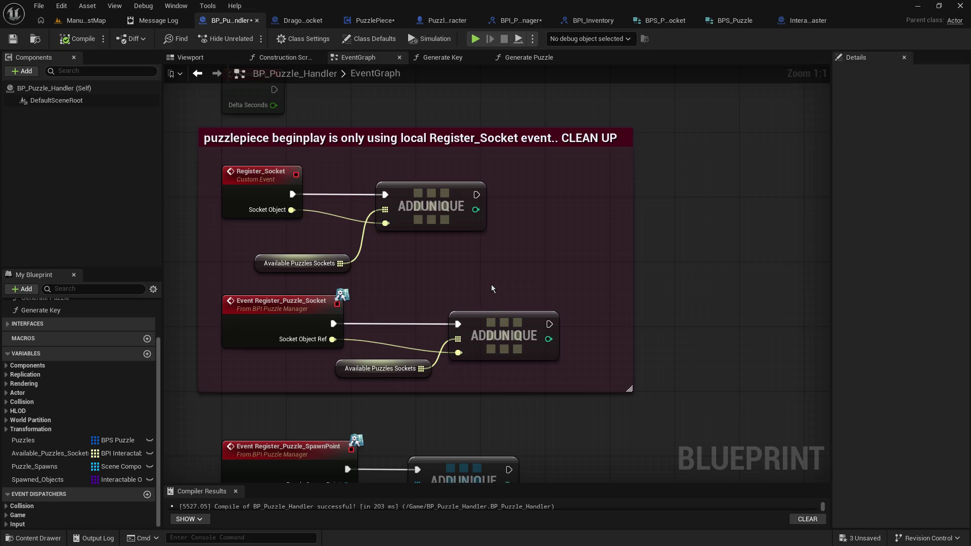
# Move the second ADDUNIQUE node and its Available Puzzles Sockets getter further right
pyautogui.moveTo(501, 292); pyautogui.dragTo(436, 260)
pyautogui.moveTo(345, 268)
pyautogui.mouseDown()
pyautogui.moveTo(404, 329)
pyautogui.moveTo(563, 354)
pyautogui.moveTo(687, 339)
pyautogui.mouseUp()
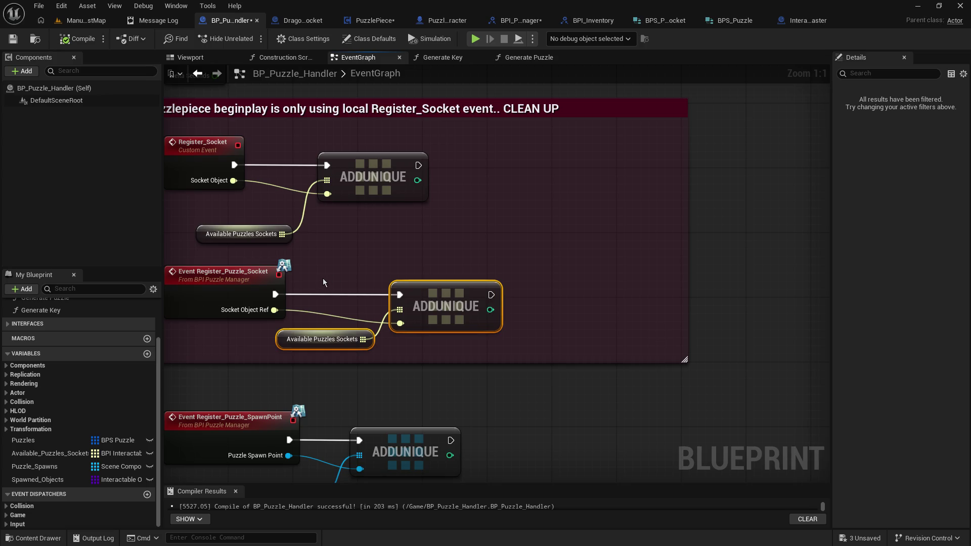
pyautogui.moveTo(436, 293); pyautogui.dragTo(639, 294)
# Pull a wire from Socket Object Ref, search 'get socket', then cancel without adding a node
pyautogui.moveTo(274, 310); pyautogui.dragTo(318, 334)
pyautogui.write('get s')
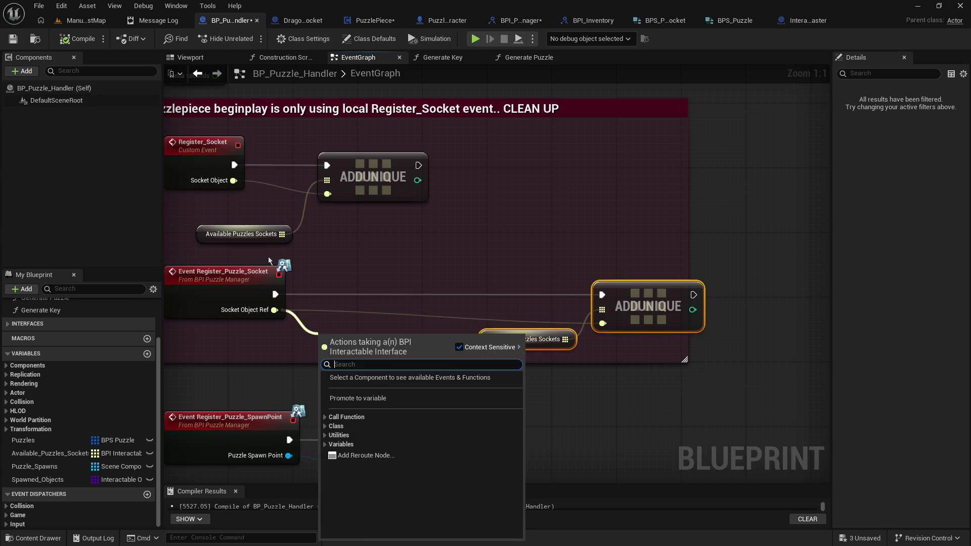
pyautogui.write('ocket')
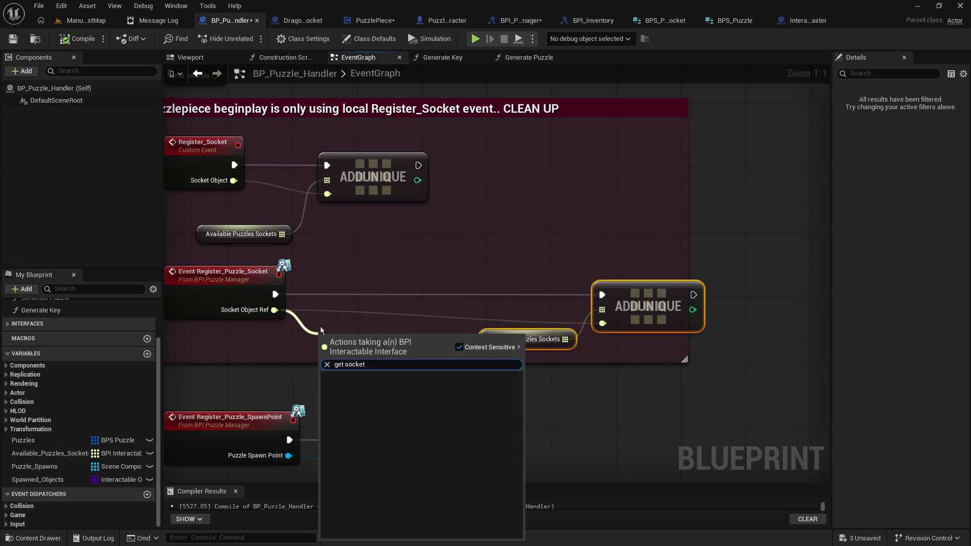
pyautogui.click(247, 379)
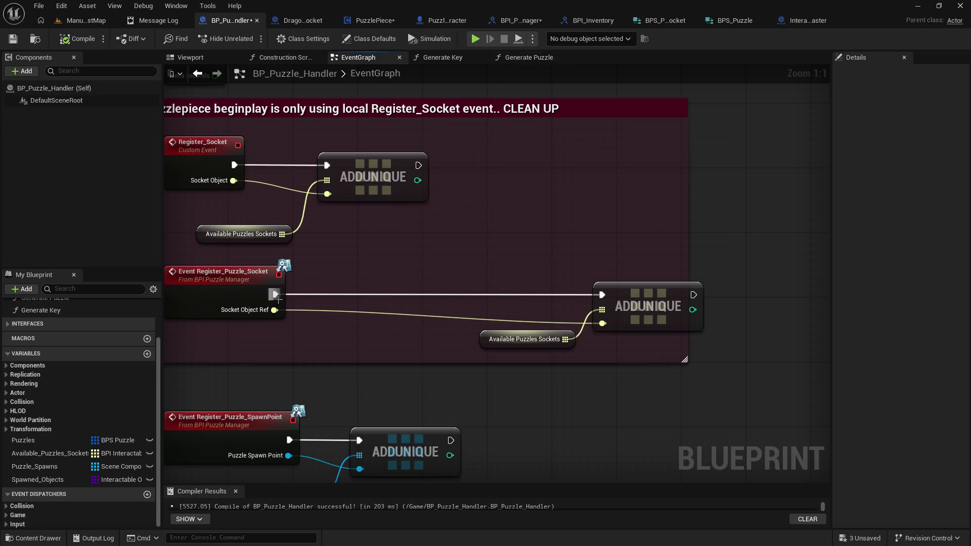
# Add a Cast To PuzzlePiece node below the socket event
pyautogui.rightClick(236, 349)
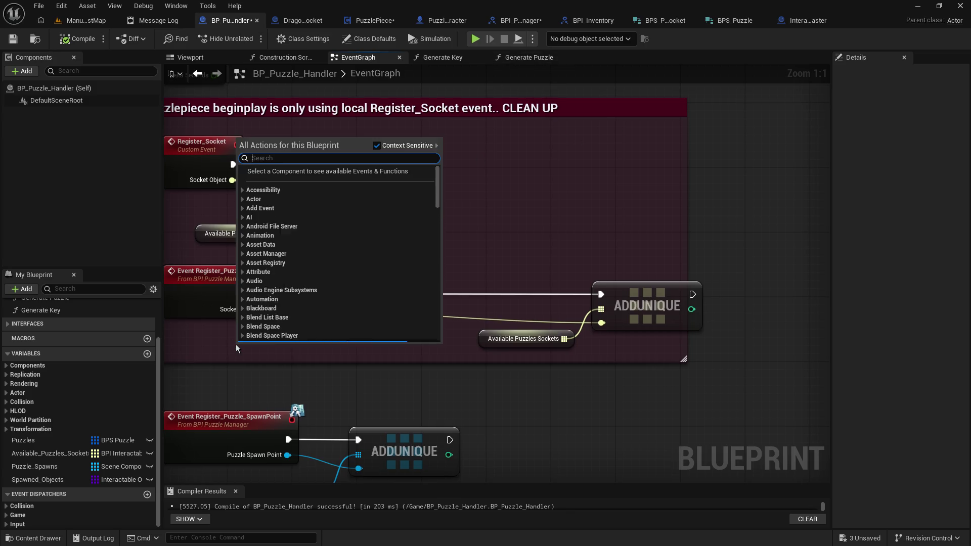
pyautogui.write('cast to')
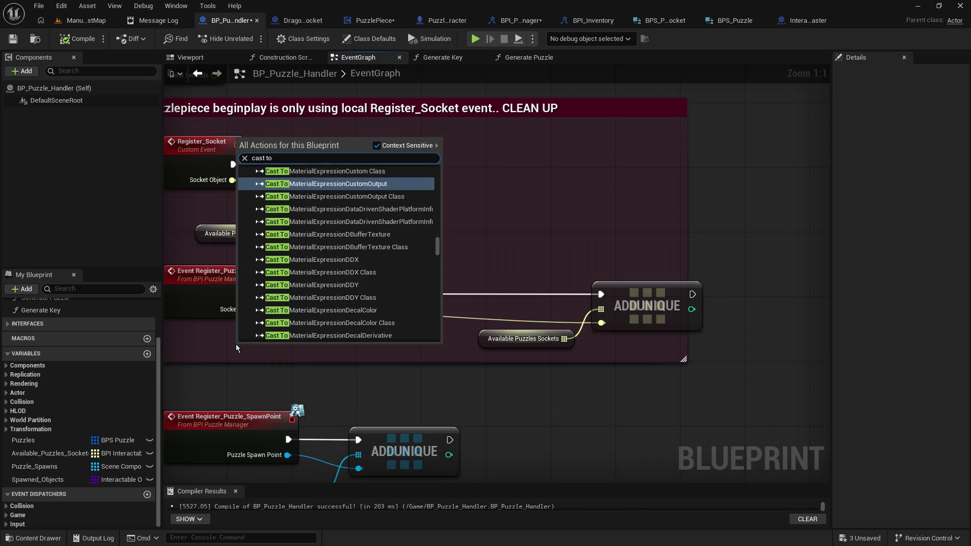
pyautogui.write(' puzzle')
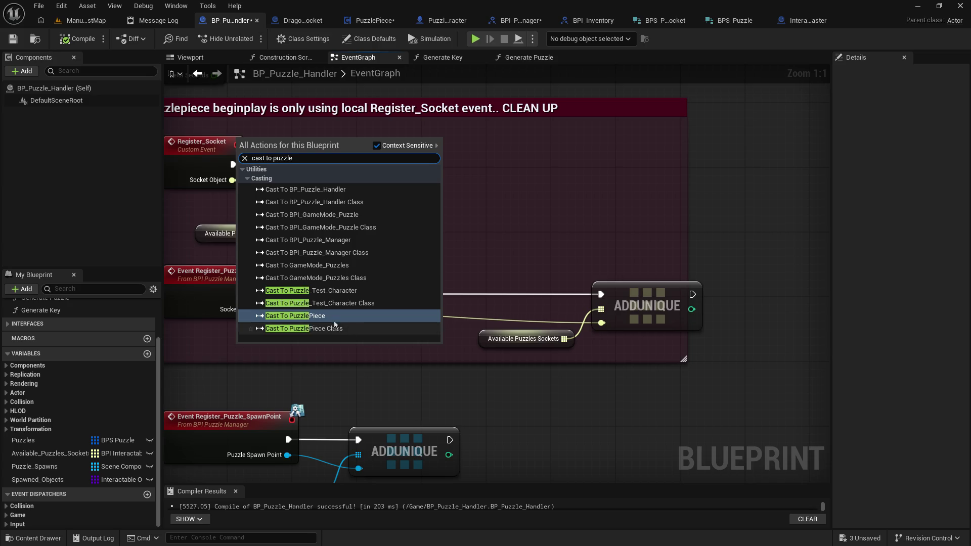
pyautogui.press('Return')
# Feed As Puzzle Piece into a new Sockets getter and arrange both nodes side by side
pyautogui.moveTo(332, 390); pyautogui.dragTo(412, 390)
pyautogui.write('get sockets')
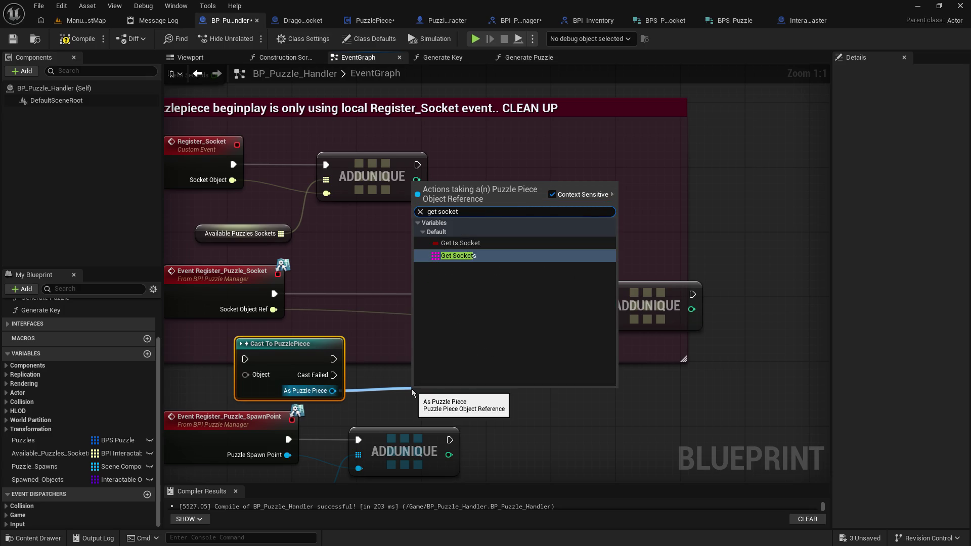
pyautogui.press('Return')
pyautogui.moveTo(456, 390); pyautogui.dragTo(402, 387)
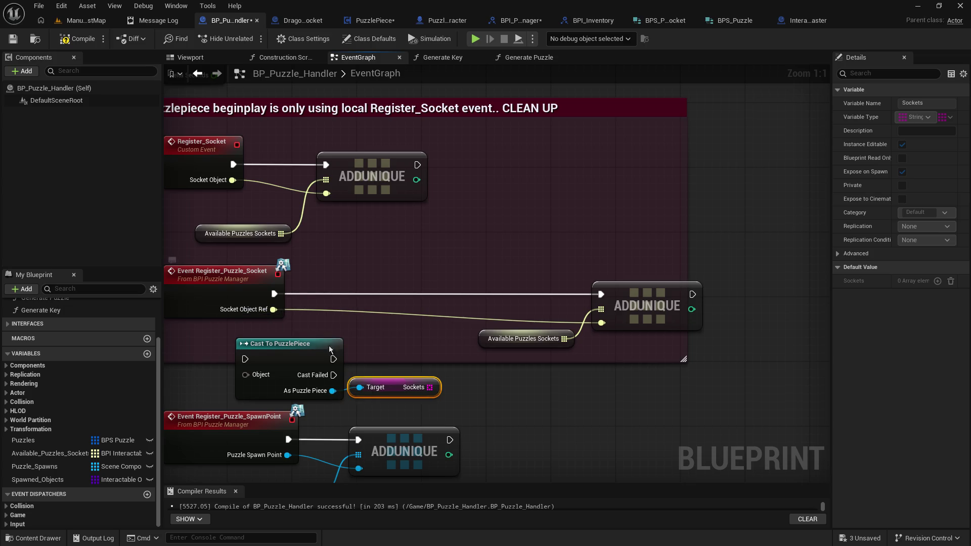
pyautogui.moveTo(272, 359); pyautogui.dragTo(193, 351)
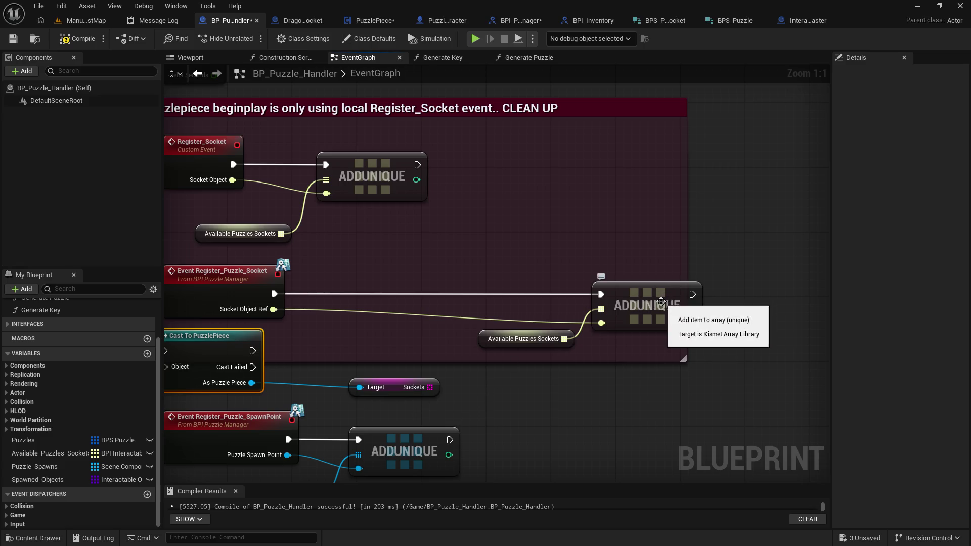
pyautogui.moveTo(432, 384); pyautogui.dragTo(415, 375)
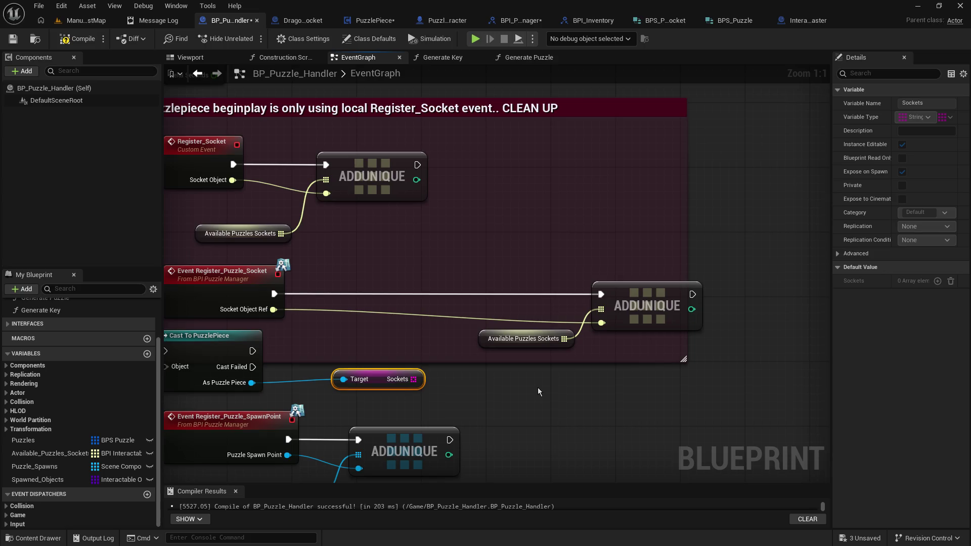
# Move the SpawnPoint event, ADDUNIQUE and Puzzle Spawns nodes lower, then nudge the Sockets getter into place
pyautogui.moveTo(538, 388)
pyautogui.mouseDown()
pyautogui.moveTo(617, 354)
pyautogui.moveTo(608, 287)
pyautogui.mouseUp()
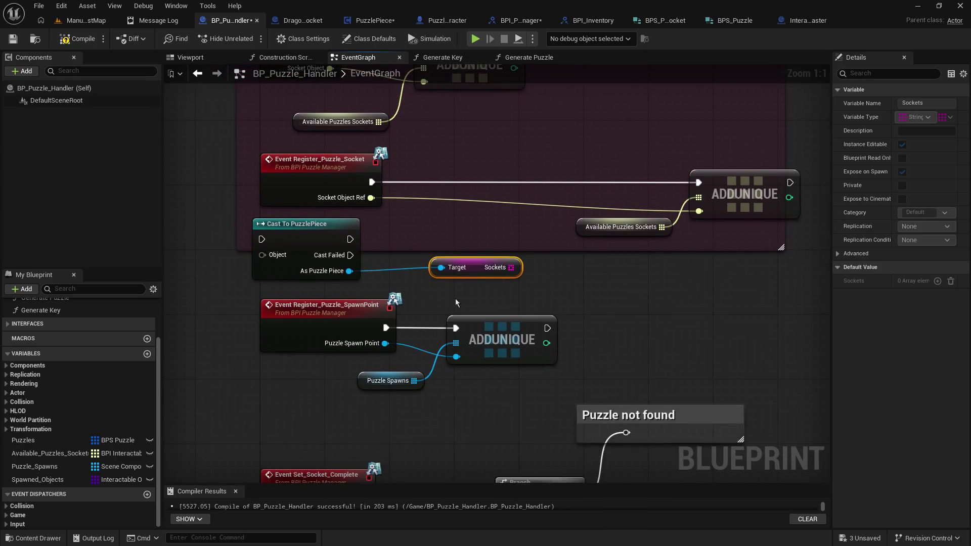
pyautogui.moveTo(243, 291); pyautogui.dragTo(500, 411)
pyautogui.moveTo(486, 329); pyautogui.dragTo(484, 358)
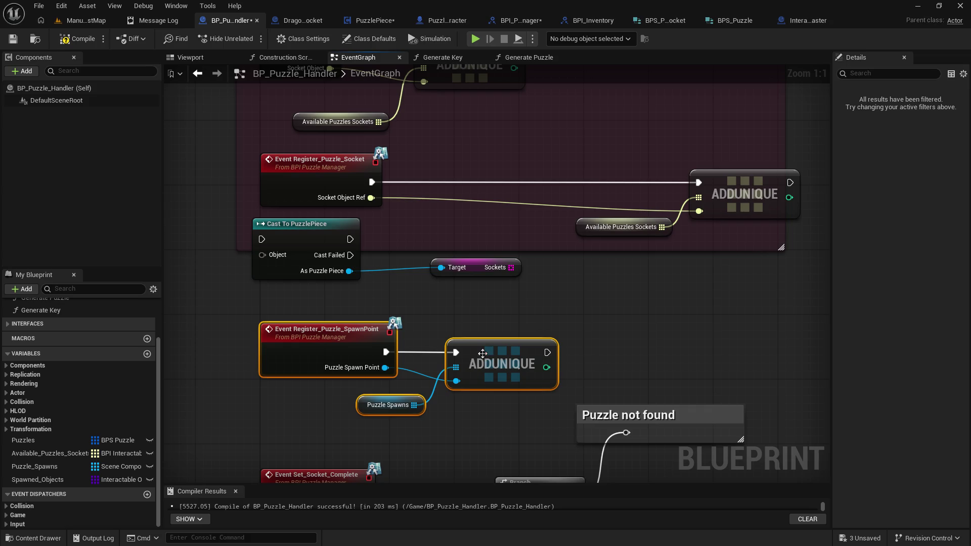
pyautogui.click(492, 298)
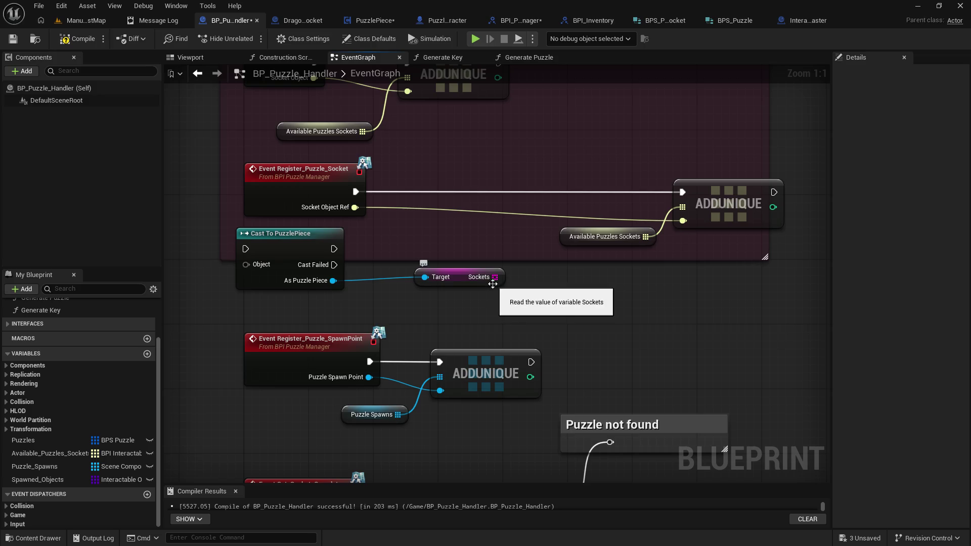
pyautogui.moveTo(459, 277); pyautogui.dragTo(451, 286)
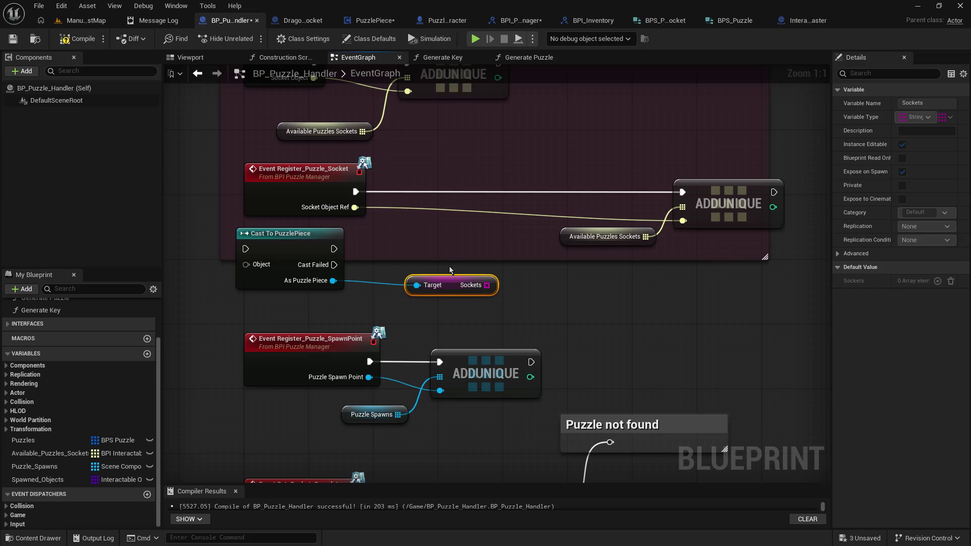
pyautogui.scroll(-1, 449, 266)
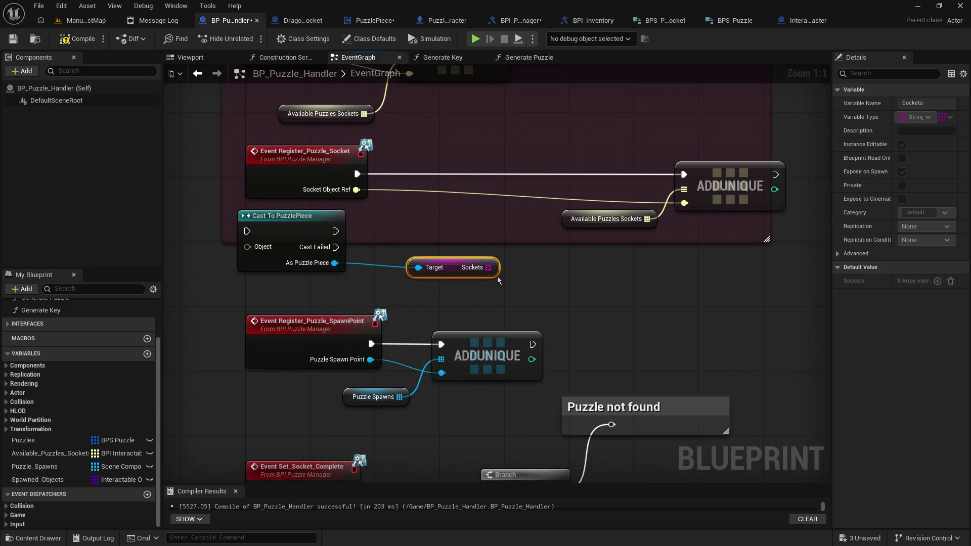
pyautogui.click(653, 305)
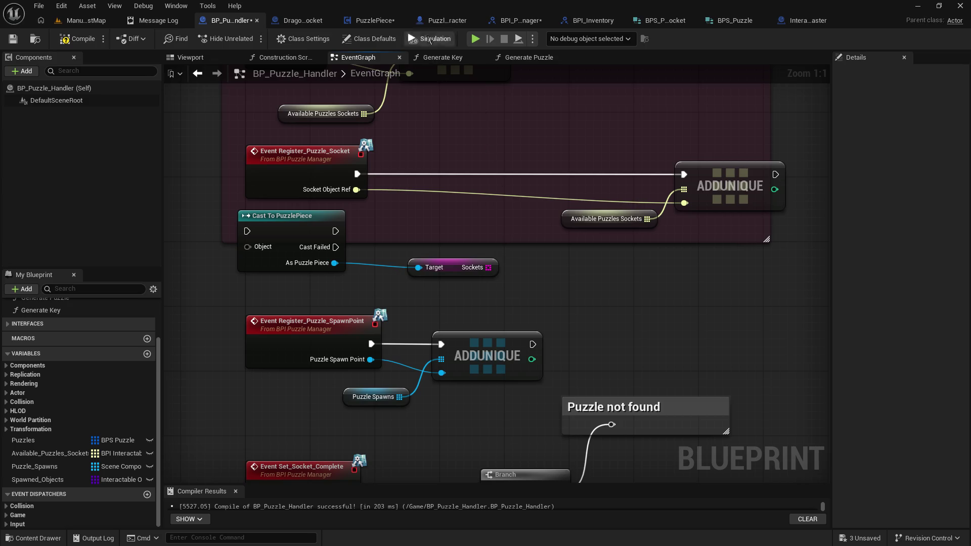
# Switch to the PuzzlePiece blueprint and pan to the Handle Puzzle Socket Input call
pyautogui.click(383, 23)
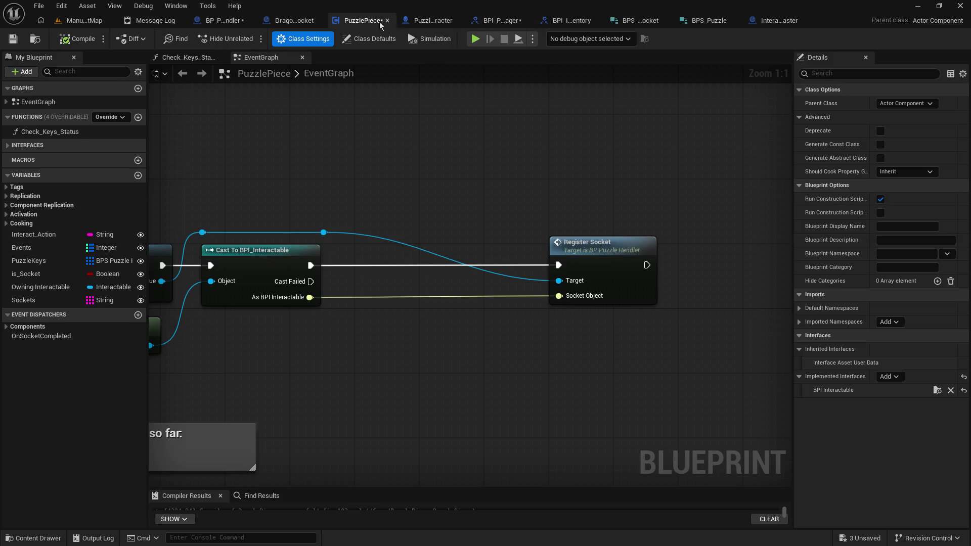
pyautogui.moveTo(281, 231); pyautogui.dragTo(210, 146)
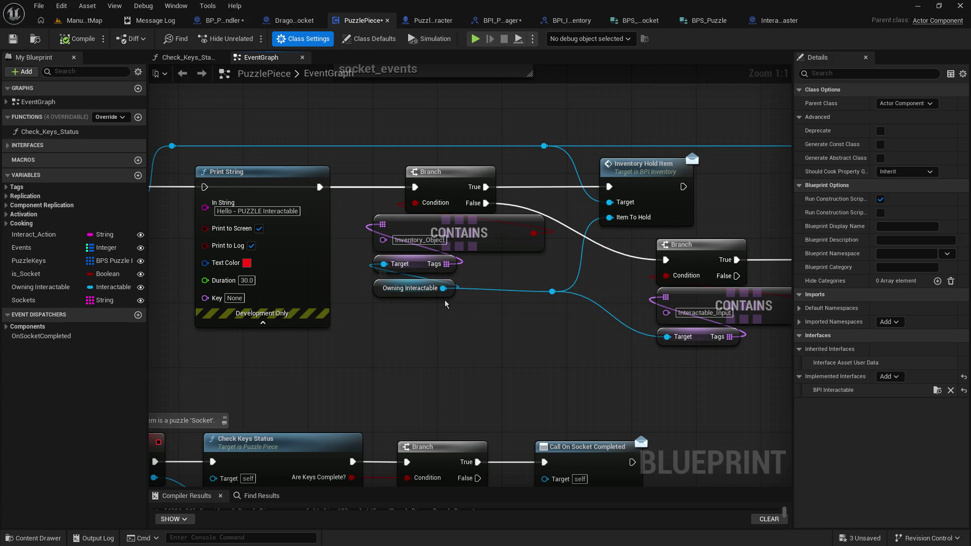
pyautogui.moveTo(445, 308)
pyautogui.mouseDown()
pyautogui.moveTo(407, 340)
pyautogui.moveTo(205, 368)
pyautogui.mouseUp()
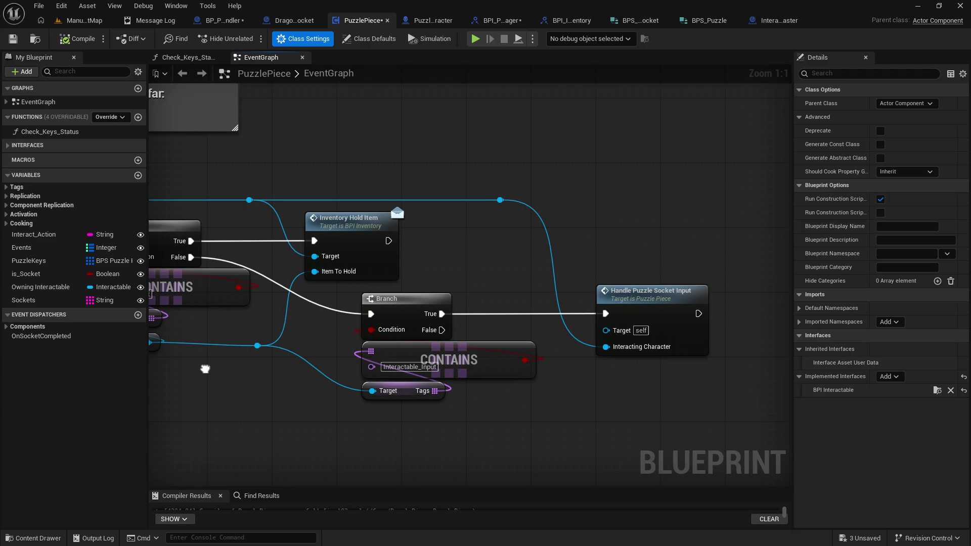
pyautogui.moveTo(205, 368); pyautogui.dragTo(259, 356)
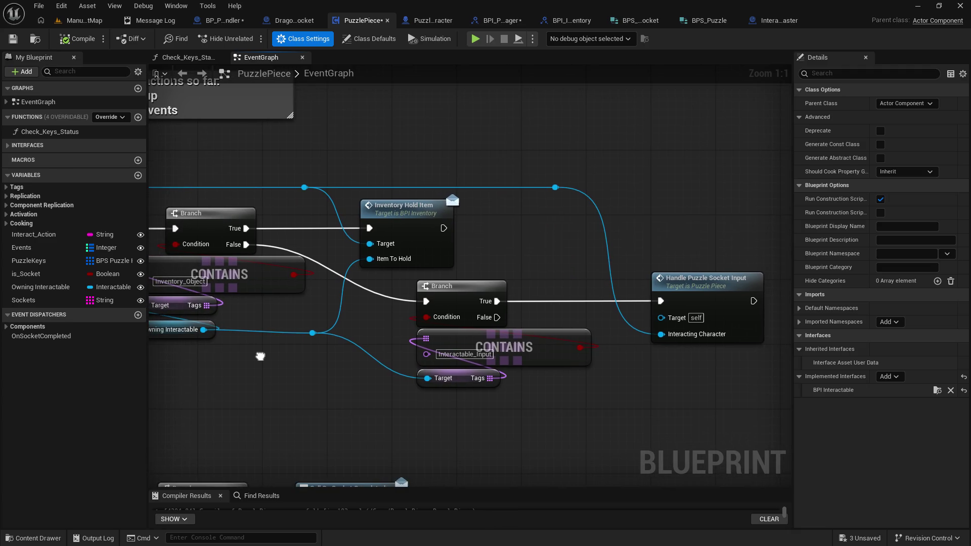
# Jump to the Handle_Puzzle_Socket_Input event definition and widen the graph by narrowing the Details panel
pyautogui.doubleClick(705, 278)
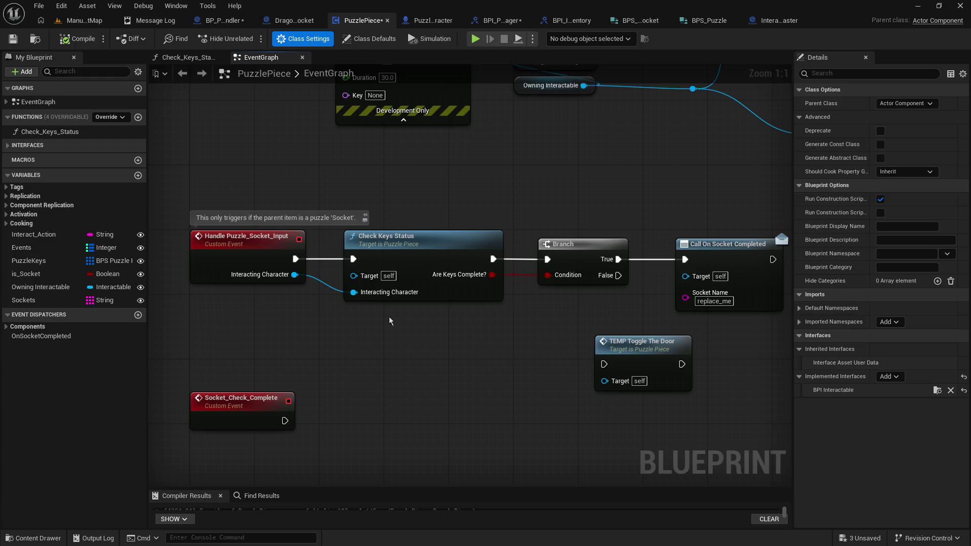
pyautogui.moveTo(499, 211)
pyautogui.mouseDown()
pyautogui.moveTo(489, 216)
pyautogui.moveTo(450, 374)
pyautogui.moveTo(85, 394)
pyautogui.mouseUp()
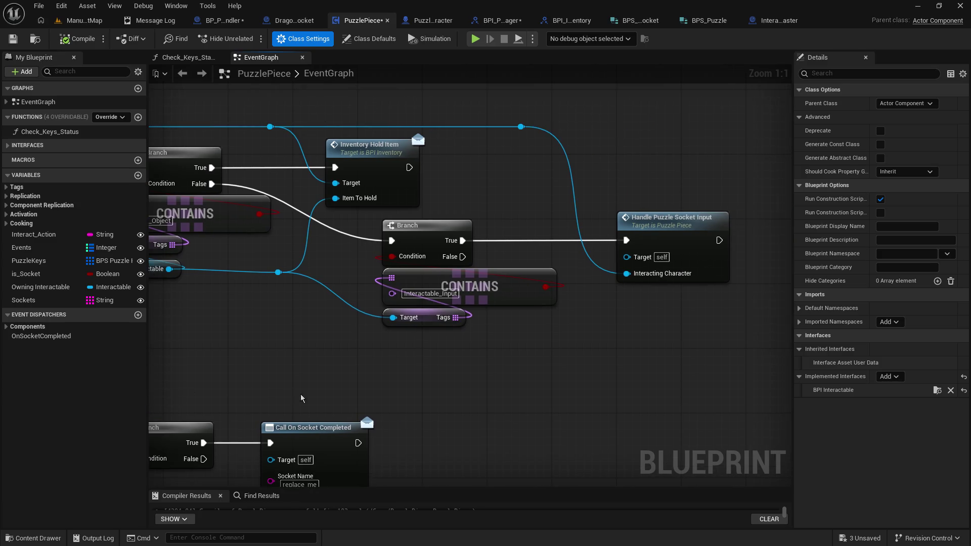
pyautogui.doubleClick(675, 276)
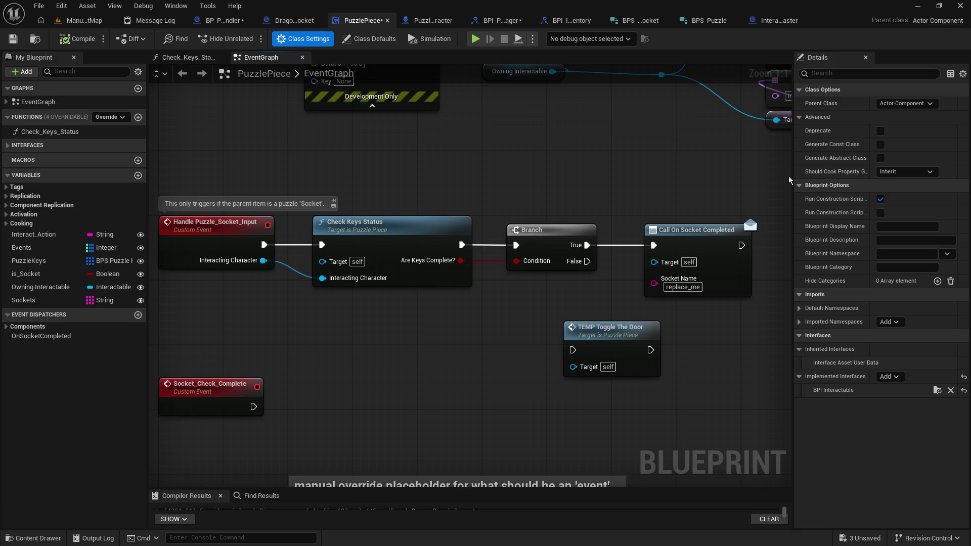
pyautogui.moveTo(791, 176); pyautogui.dragTo(857, 177)
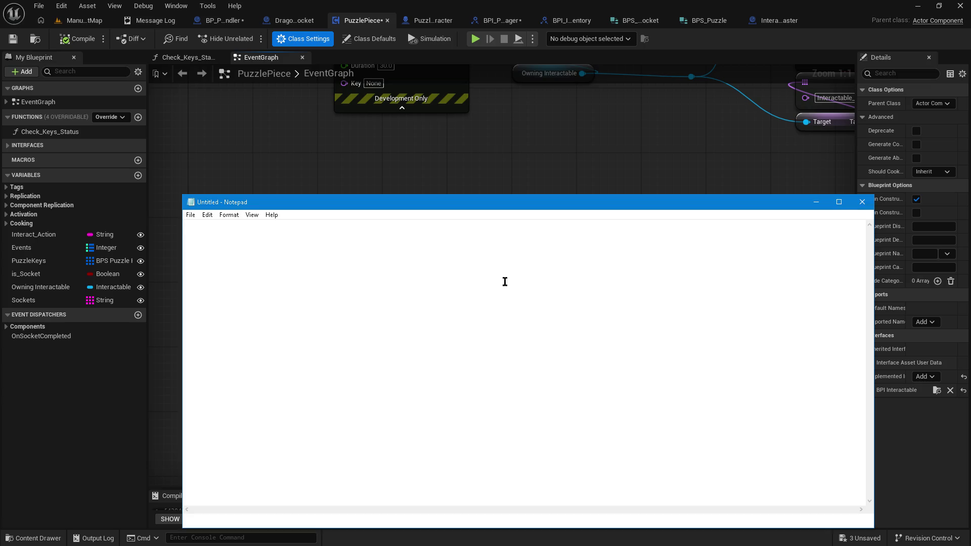
pyautogui.rightClick(474, 285)
# Paste the 'Things to do:' header and add 'When handling socket interaction, check if player has the specific required key/object.'
pyautogui.click(491, 328)
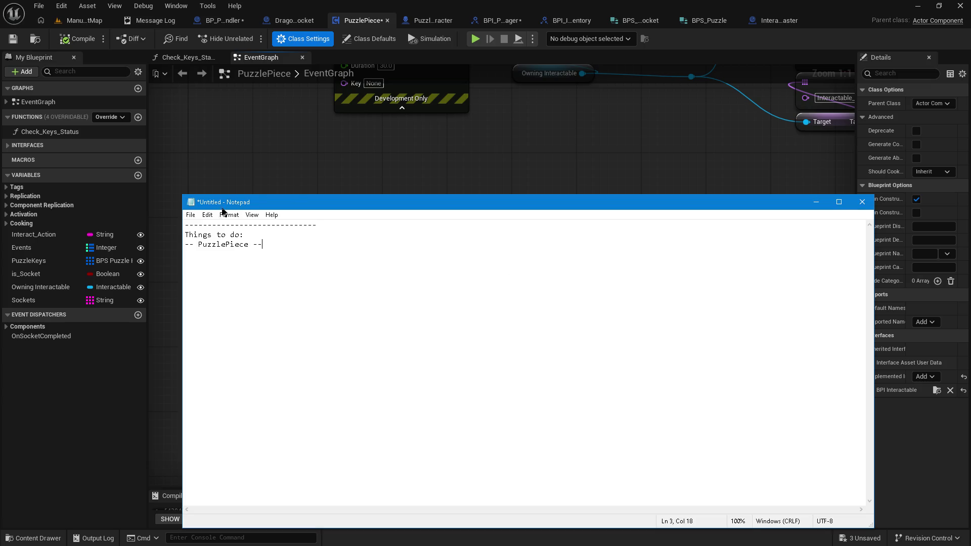
pyautogui.moveTo(183, 196); pyautogui.dragTo(433, 289)
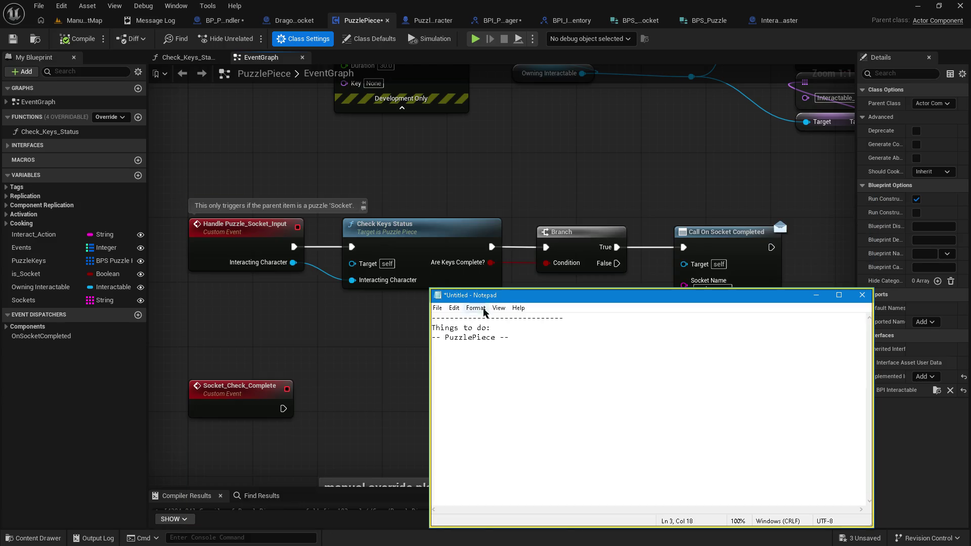
pyautogui.press('Return')
pyautogui.write('when')
pyautogui.press('BackSpace')
pyautogui.press('BackSpace')
pyautogui.press('BackSpace')
pyautogui.write('Make su')
pyautogui.write('*')
pyautogui.press('BackSpace')
pyautogui.press('BackSpace')
pyautogui.press('BackSpace')
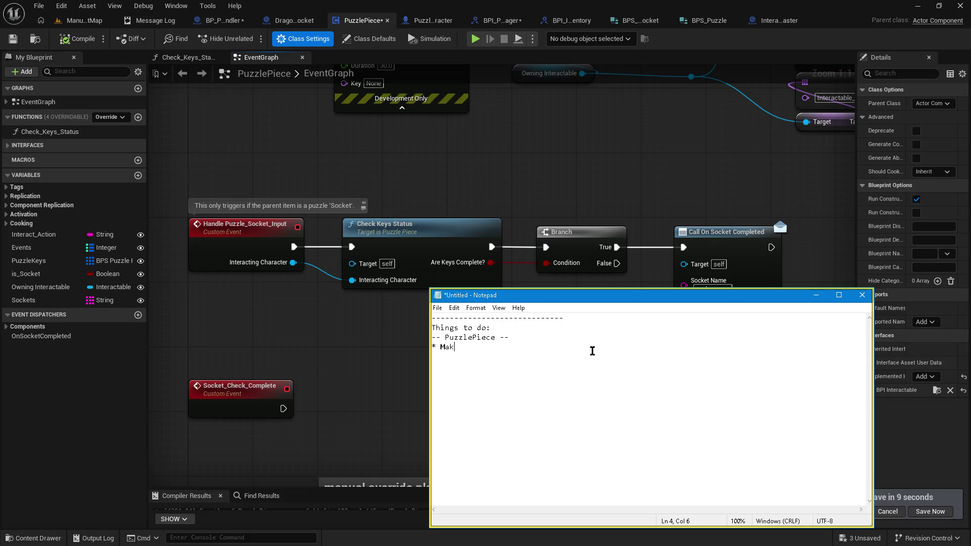
pyautogui.write('When h')
pyautogui.write('andling ')
pyautogui.write('socket interaction, ')
pyautogui.write('make')
pyautogui.press('BackSpace')
pyautogui.press('BackSpace')
pyautogui.press('BackSpace')
pyautogui.write('check if ')
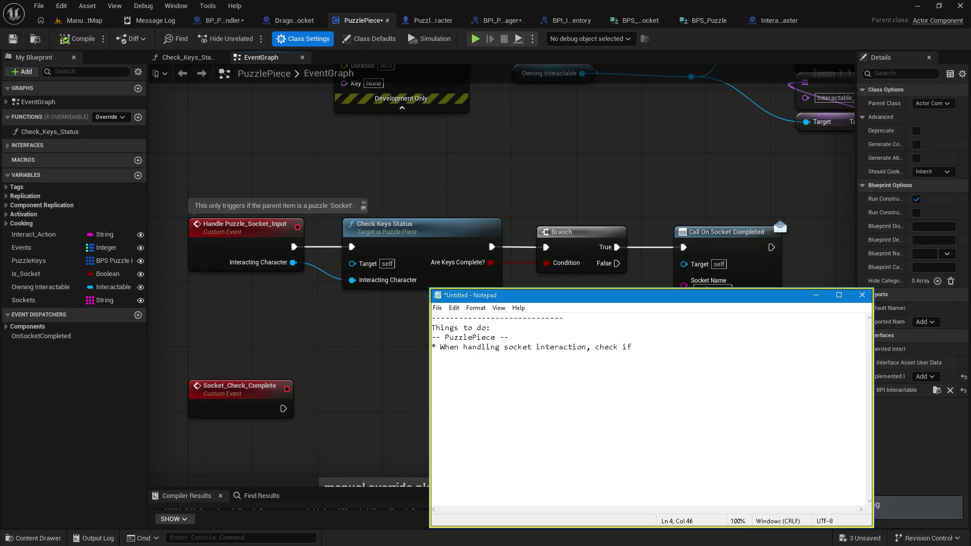
pyautogui.write('player has ')
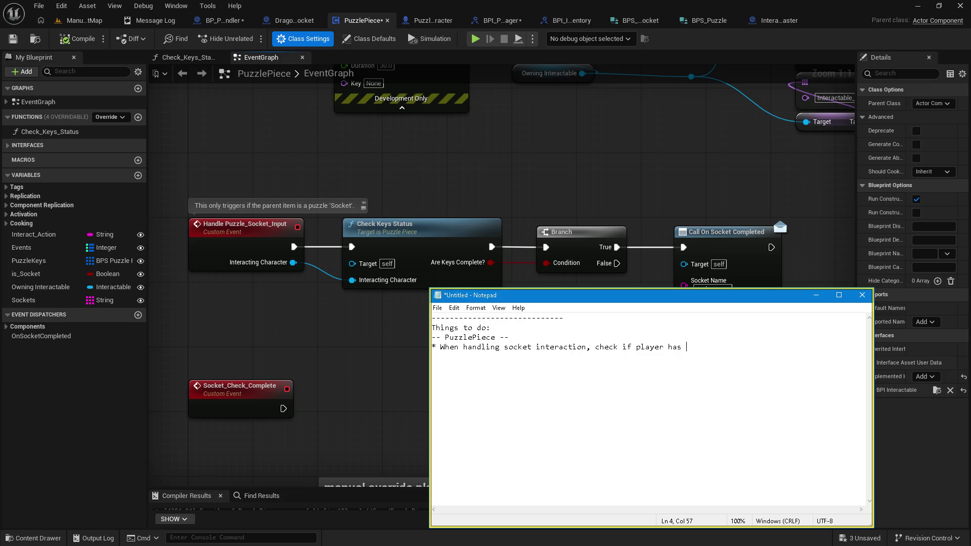
pyautogui.write('any spw')
pyautogui.press('BackSpace')
pyautogui.press('BackSpace')
pyautogui.press('BackSpace')
pyautogui.write('he specific ')
pyautogui.write('required ')
pyautogui.write('key/')
pyautogui.write('object.')
# Add the note '(Right now any interactable object is accepted for any object based socket)' and a new '*' bullet
pyautogui.press('Return')
pyautogui.write('(Right now any interactable o')
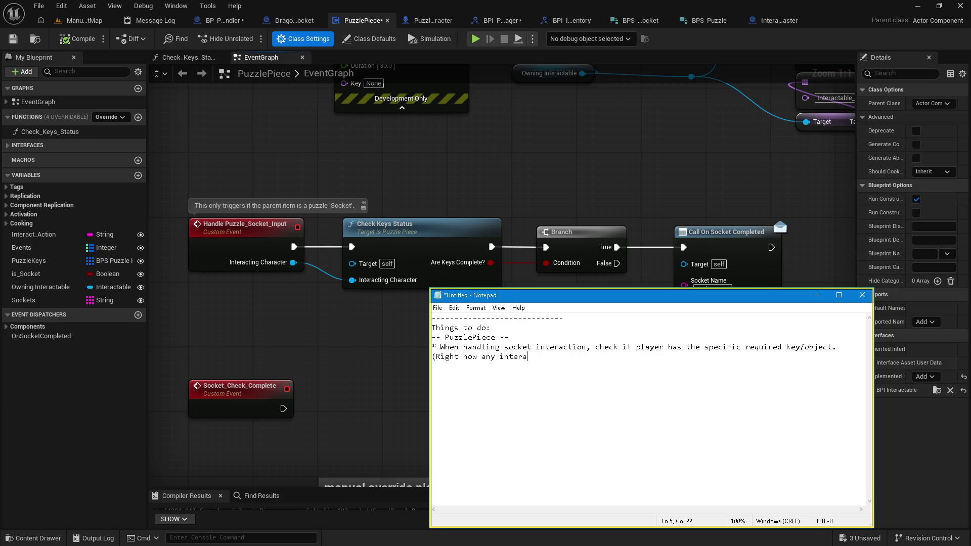
pyautogui.write('bject ')
pyautogui.write('is accepted for any ')
pyautogui.write('system')
pyautogui.press('BackSpace')
pyautogui.press('BackSpace')
pyautogui.press('BackSpace')
pyautogui.write('object based socket')
pyautogui.write(')')
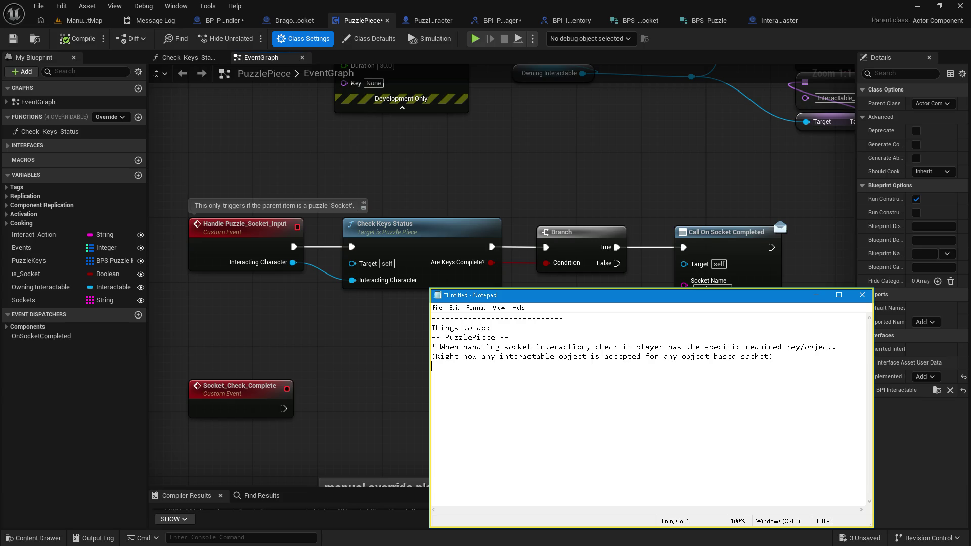
pyautogui.write('(')
pyautogui.press('BackSpace')
pyautogui.write('*')
# Insert the bullet '* Add specific objects or groups/tags to each socket. i.e. minute hand actor for clock minute hand socket.'
pyautogui.press('BackSpace')
pyautogui.press('BackSpace')
pyautogui.press('Up')
pyautogui.press('Up')
pyautogui.press('Return')
pyautogui.press('Up')
pyautogui.write('* ')
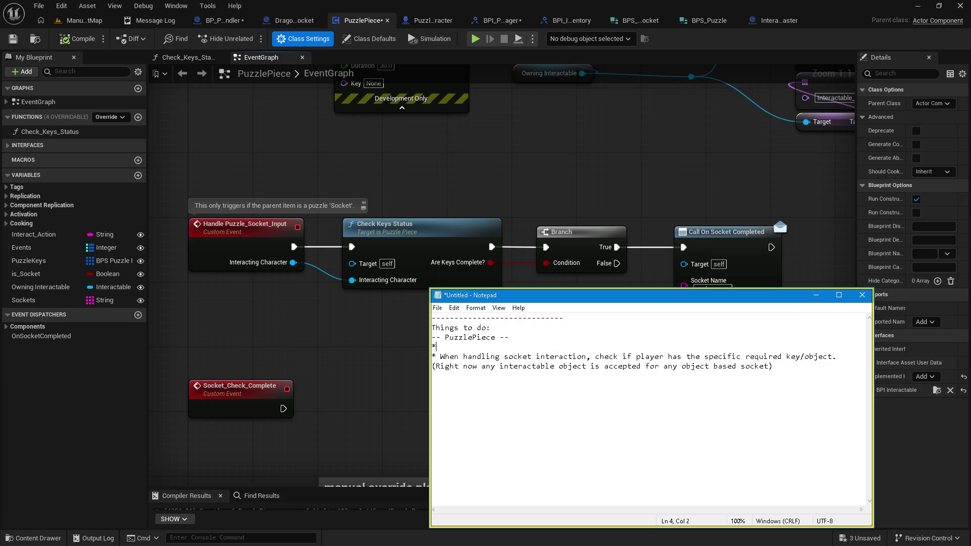
pyautogui.write('A')
pyautogui.write('dd specific objects o')
pyautogui.write('groupos')
pyautogui.press('BackSpace')
pyautogui.write('/tags? ')
pyautogui.write('t')
pyautogui.press('BackSpace')
pyautogui.press('BackSpace')
pyautogui.write('o the puzzlepiece')
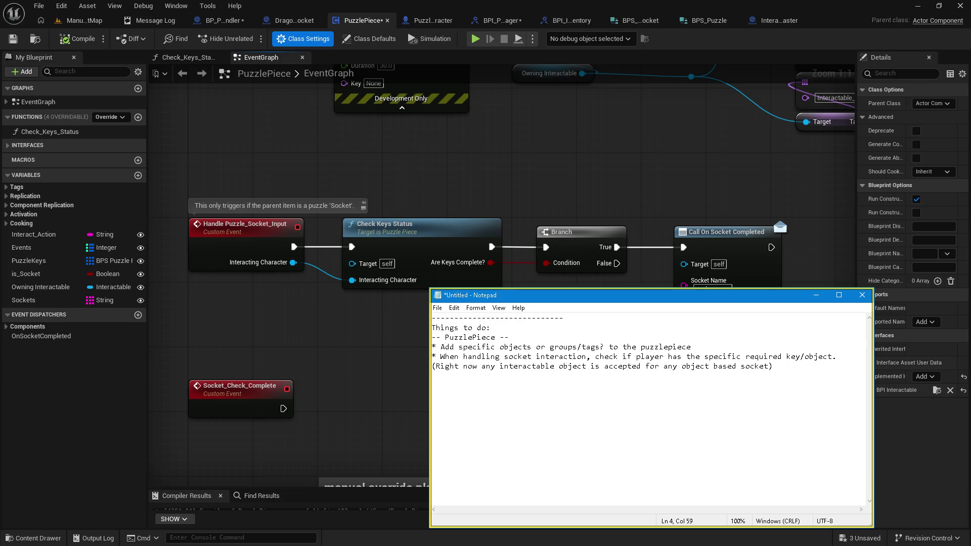
pyautogui.press('BackSpace')
pyautogui.press('BackSpace')
pyautogui.press('BackSpace')
pyautogui.write('each socket.')
pyautogui.write(' i.e. minute hand ')
pyautogui.write('actor for ')
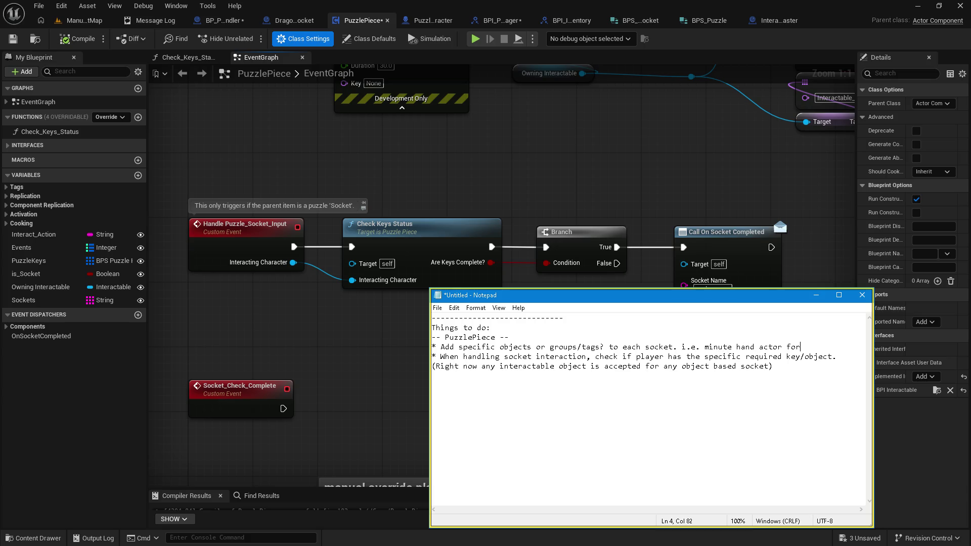
pyautogui.write('clo')
pyautogui.write('ck')
pyautogui.write(' minute hand ')
pyautogui.write('socket.')
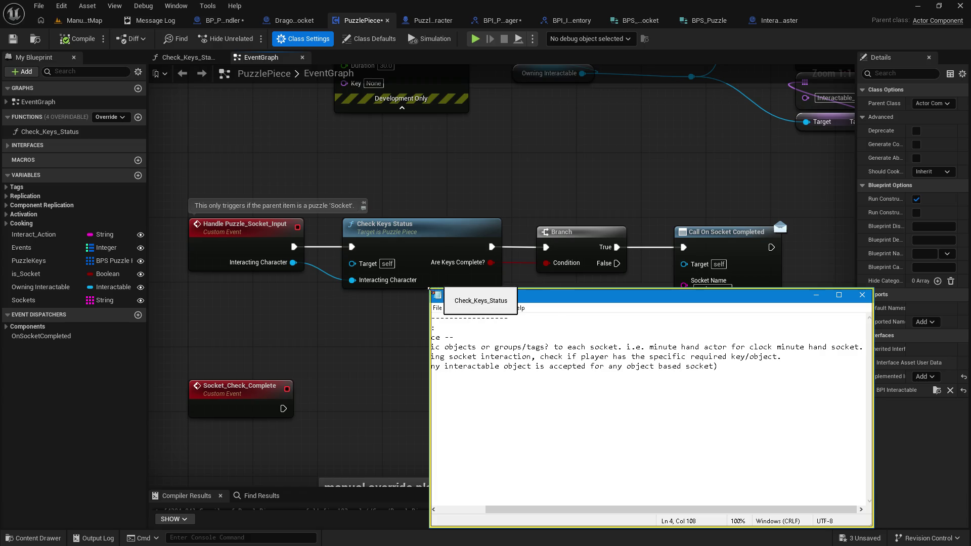
# Enlarge the Notepad window and start a new line reading 'or generic key'
pyautogui.moveTo(429, 290); pyautogui.dragTo(248, 225)
pyautogui.press('Return')
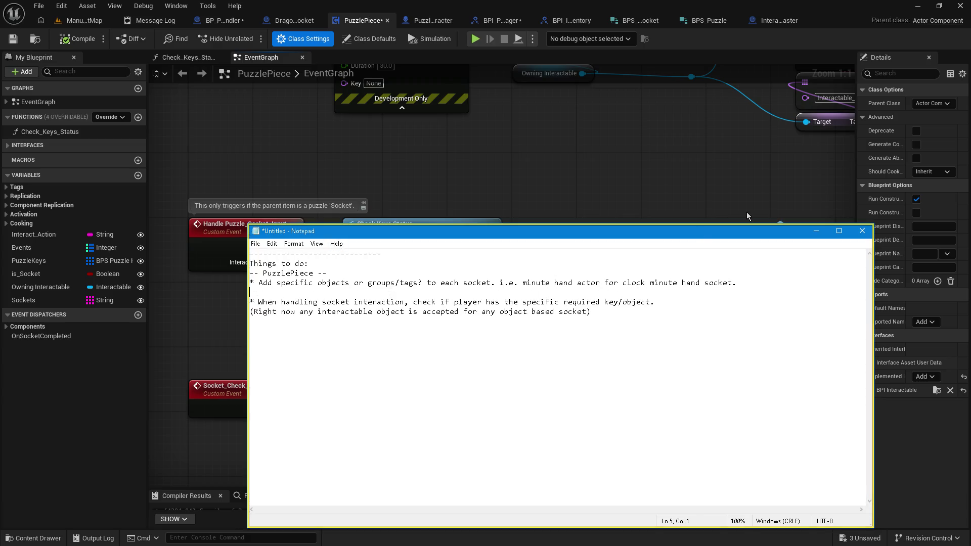
pyautogui.write('or ')
pyautogui.write('generic key')
# Replace 'or generic key' with a bullet: register socket to keep track of socket names and their specific objects
pyautogui.press('BackSpace')
pyautogui.press('BackSpace')
pyautogui.press('BackSpace')
pyautogui.press('Return')
pyautogui.press('Return')
pyautogui.press('Up')
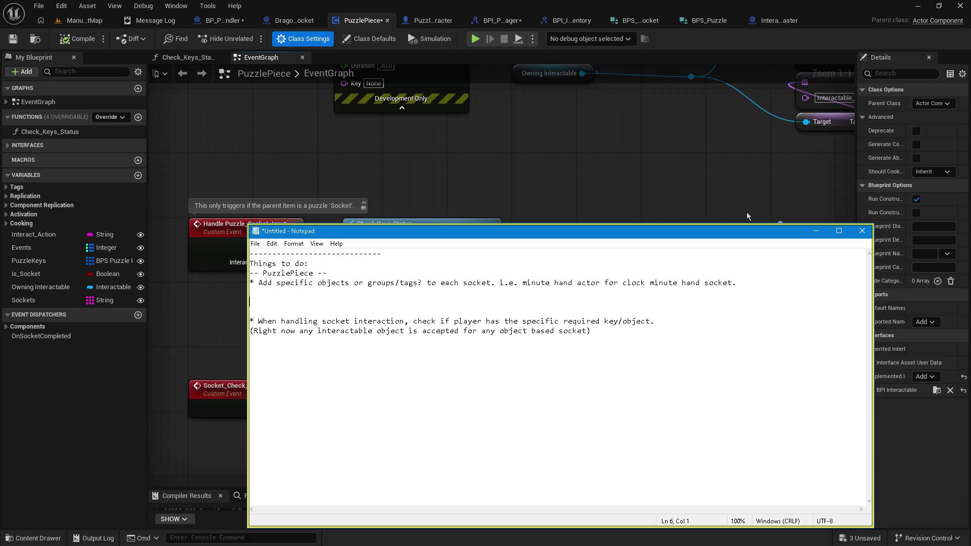
pyautogui.write('*adjust ')
pyautogui.write('socket rot')
pyautogui.press('BackSpace')
pyautogui.press('BackSpace')
pyautogui.press('BackSpace')
pyautogui.press('BackSpace')
pyautogui.press('BackSpace')
pyautogui.press('BackSpace')
pyautogui.write('register socket to ')
pyautogui.write('kee')
pyautogui.press('BackSpace')
pyautogui.press('BackSpace')
pyautogui.write('eep track of socket names ')
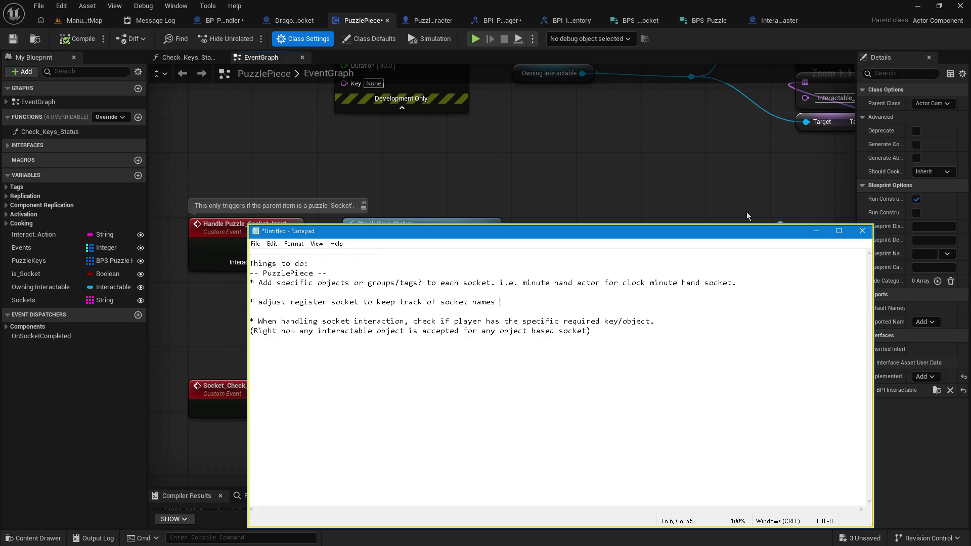
pyautogui.write('and to track the ')
pyautogui.write('specific objects for the sockets.')
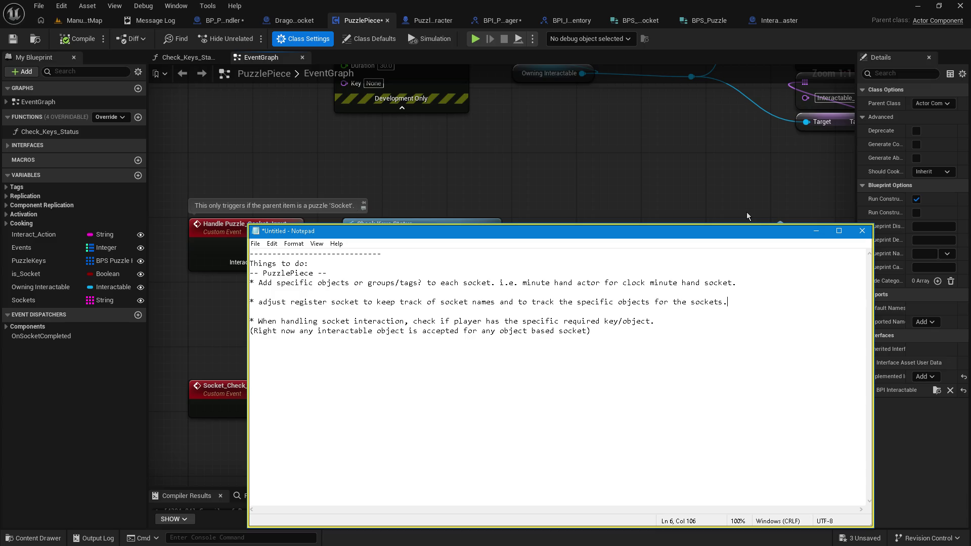
# Add a note to maintain an 'objects needed to spawn' list rather than randomly pulling objects from a datatable
pyautogui.press('Return')
pyautogui.write('W')
pyautogui.press('BackSpace')
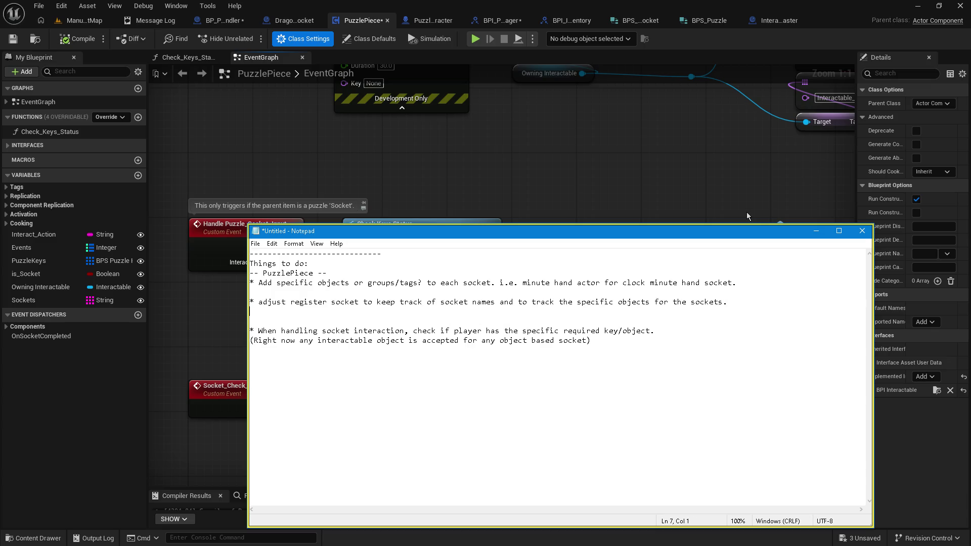
pyautogui.write('So when registerin')
pyautogui.write('g sockets')
pyautogui.press('Home')
pyautogui.press('Delete')
pyautogui.press('Delete')
pyautogui.press('Delete')
pyautogui.write('W')
pyautogui.write("maintain a list of '")
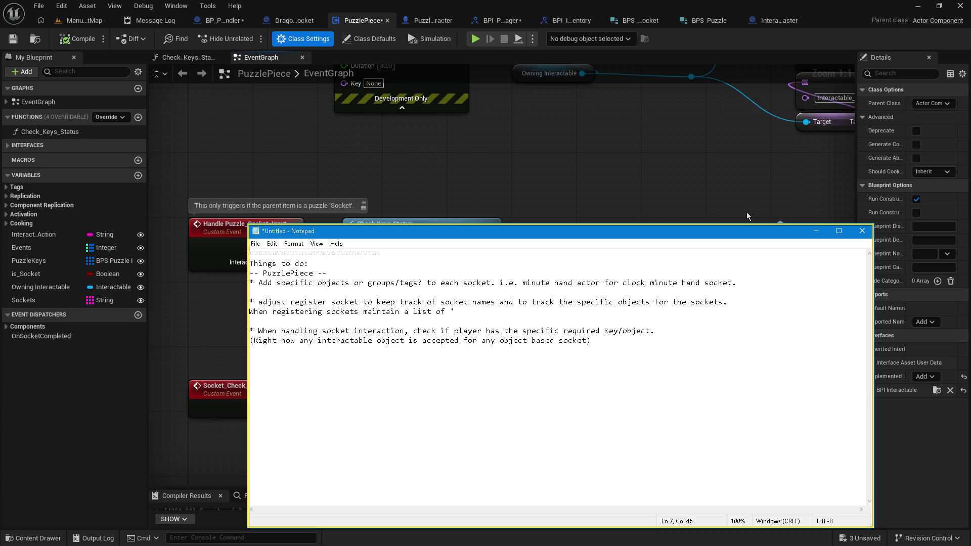
pyautogui.press('BackSpace')
pyautogui.write("'objects ne")
pyautogui.write("eded to spawn'")
pyautogui.write('.')
pyautogui.write(' Better to us')
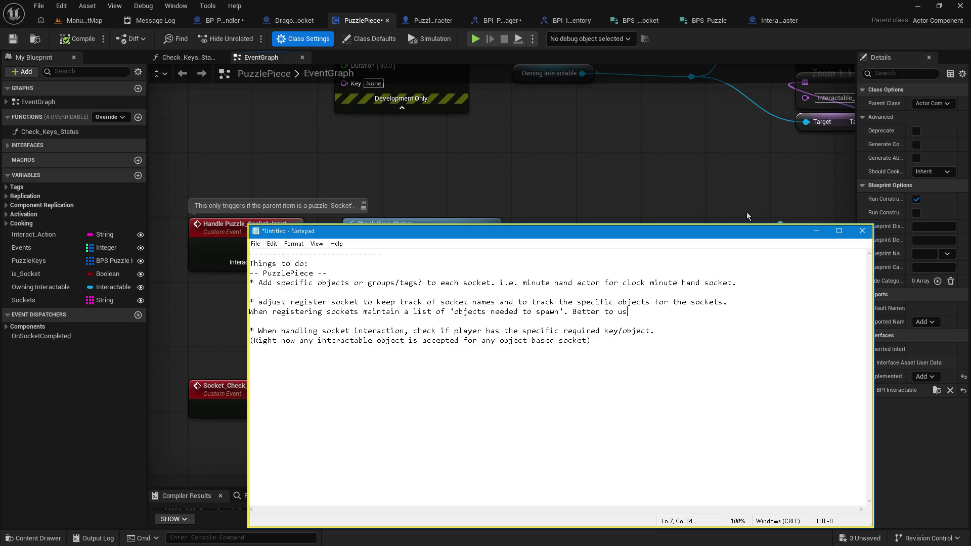
pyautogui.write('e this list than t')
pyautogui.write('o randomly')
pyautogui.press('Return')
pyautogui.write('pull')
pyautogui.write('obje')
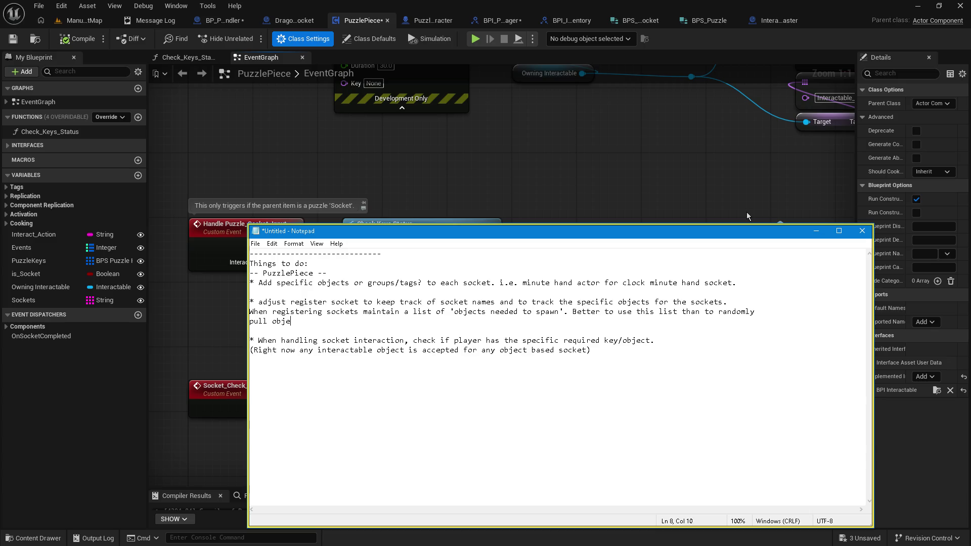
pyautogui.write('cts from a datatable.')
pyautogui.press('Down')
pyautogui.press('Down')
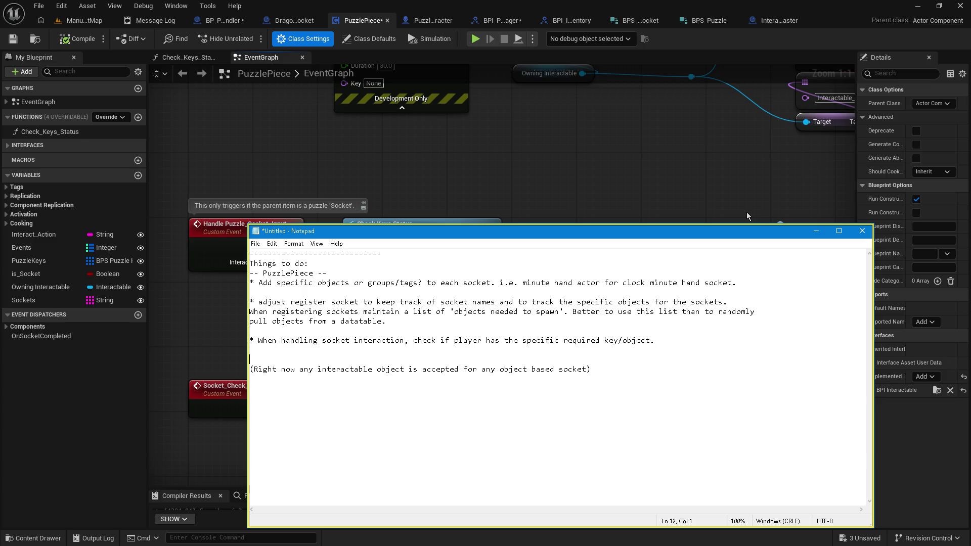
pyautogui.press('Return')
pyautogui.press('Return')
pyautogui.press('Return')
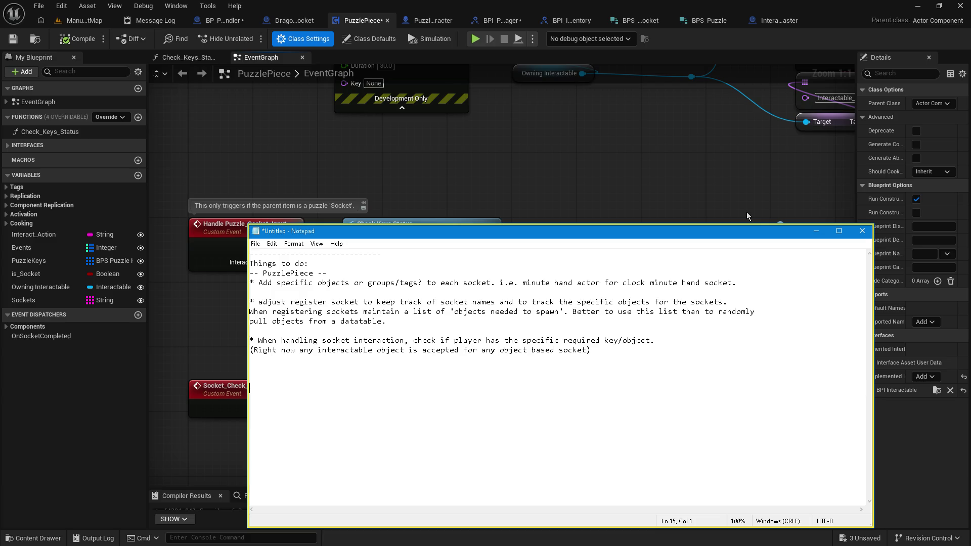
# Type '1. Place possible puzzle interactables into map. (like a clock or a door)'
pyautogui.write('1. Place ')
pyautogui.write('possible puzzle ')
pyautogui.write('interactables ')
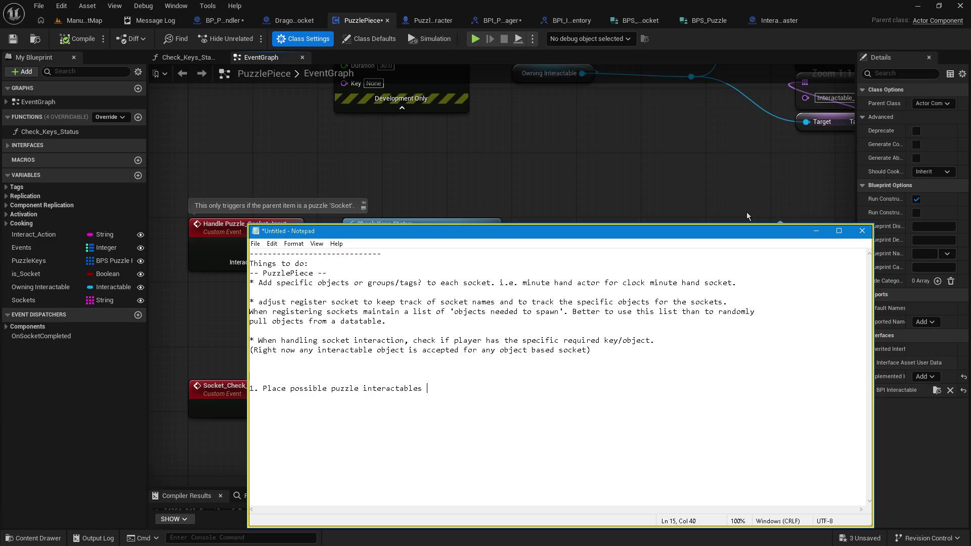
pyautogui.write('into map. (li')
pyautogui.write('ke a cli')
pyautogui.press('BackSpace')
pyautogui.write('ock ro a doo')
pyautogui.press('BackSpace')
pyautogui.press('BackSpace')
pyautogui.press('BackSpace')
pyautogui.write('a do')
pyautogui.write('or)')
# Begin the second step: '2. Register the sockets in the list of puz'
pyautogui.press('Return')
pyautogui.write('2. ')
pyautogui.write('Register the ')
pyautogui.write("'")
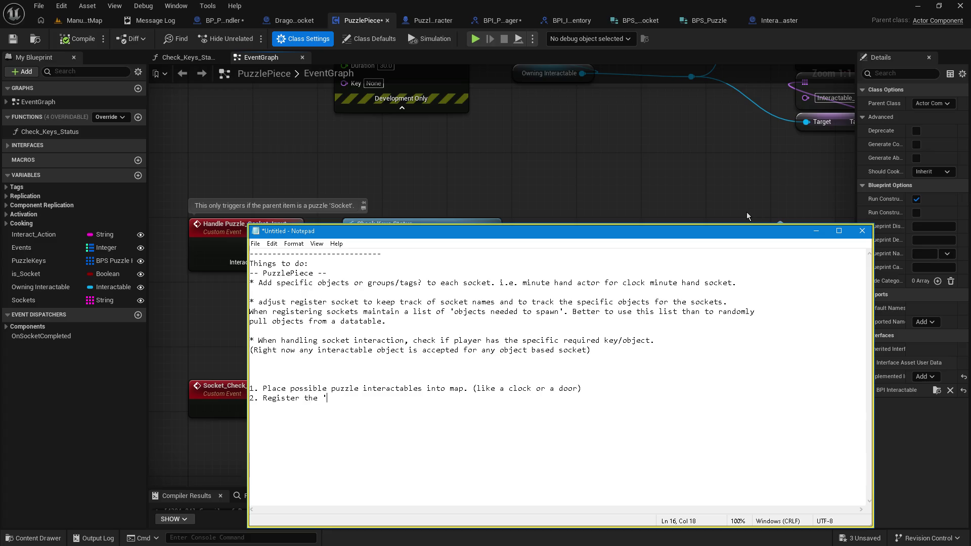
pyautogui.write("'soc")
pyautogui.press('BackSpace')
pyautogui.press('BackSpace')
pyautogui.press('BackSpace')
pyautogui.write('sockets ')
pyautogui.write('(')
pyautogui.press('BackSpace')
pyautogui.write('in the list of puz')
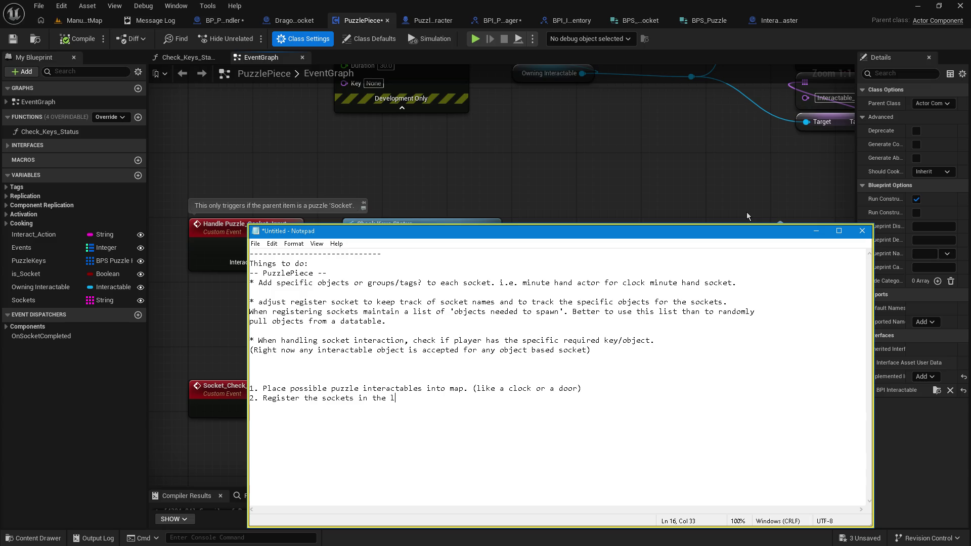